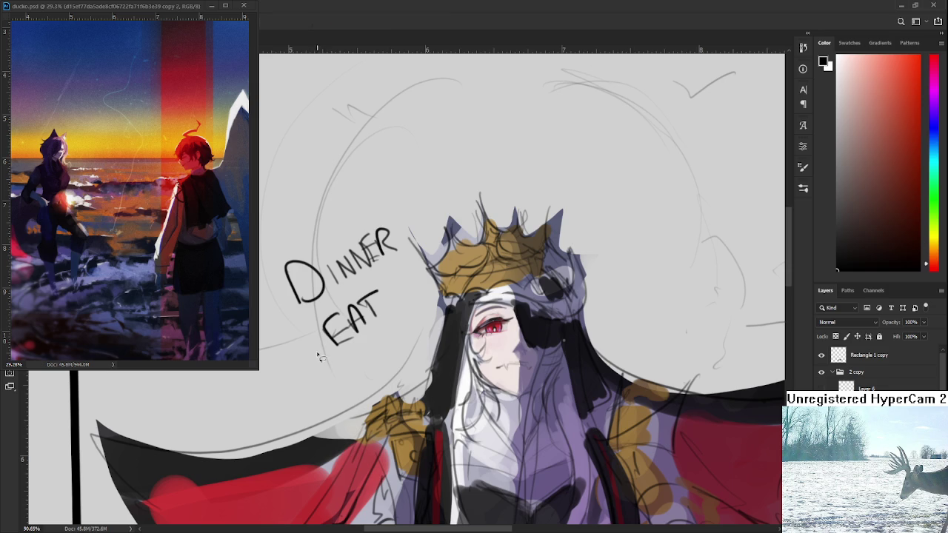
Step: Lasso and delete the DINNER EAT scribble, then zoom in on the character's face
mouse_move(284, 280)
left_mouse_down()
mouse_move(393, 219)
mouse_move(426, 323)
mouse_move(335, 367)
left_mouse_up()
key("Delete")
scroll(334, 383, "down", 2)
scroll(334, 385, "up", 1)
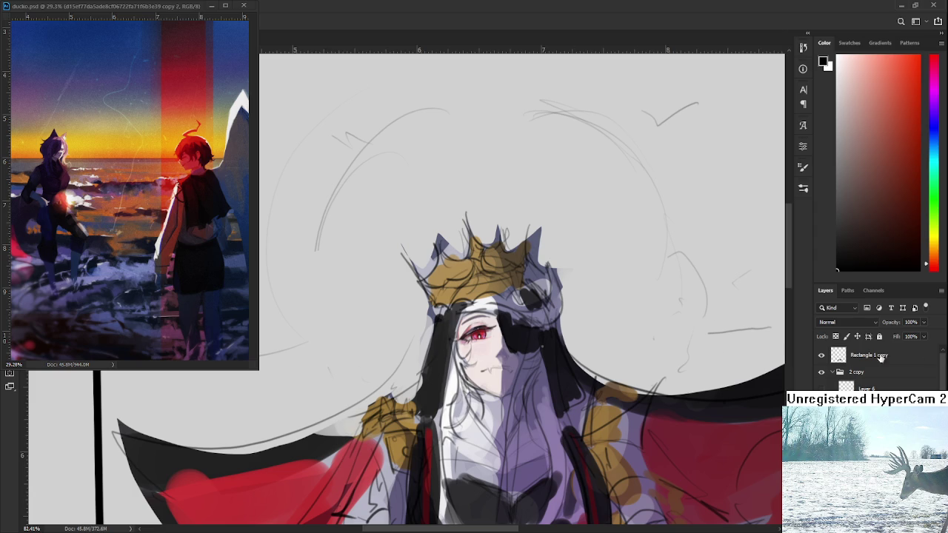
scroll(487, 360, "up", 2)
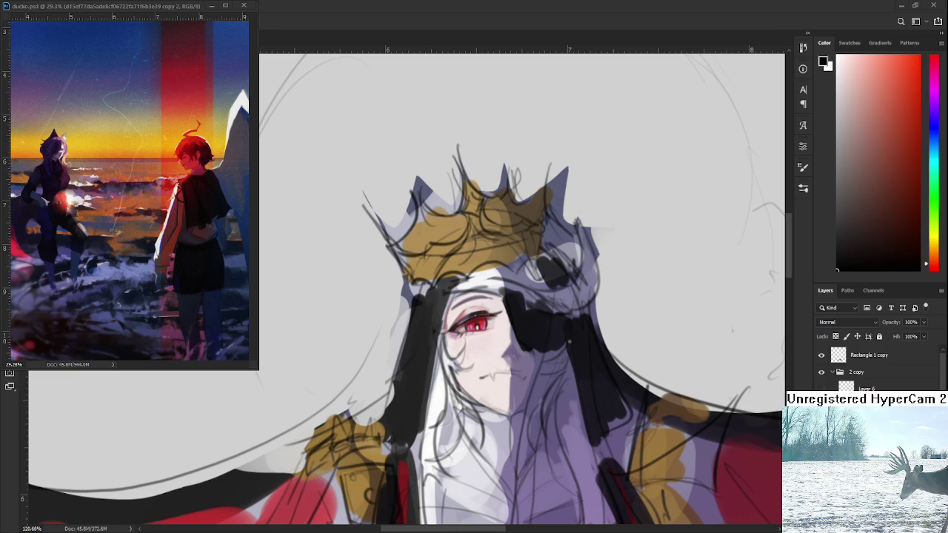
scroll(465, 386, "up", 3)
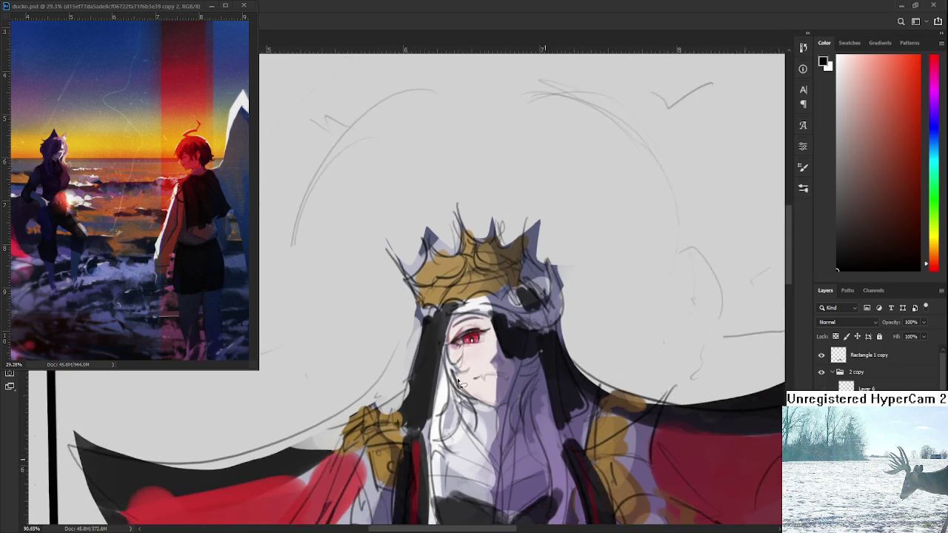
scroll(415, 371, "up", 1)
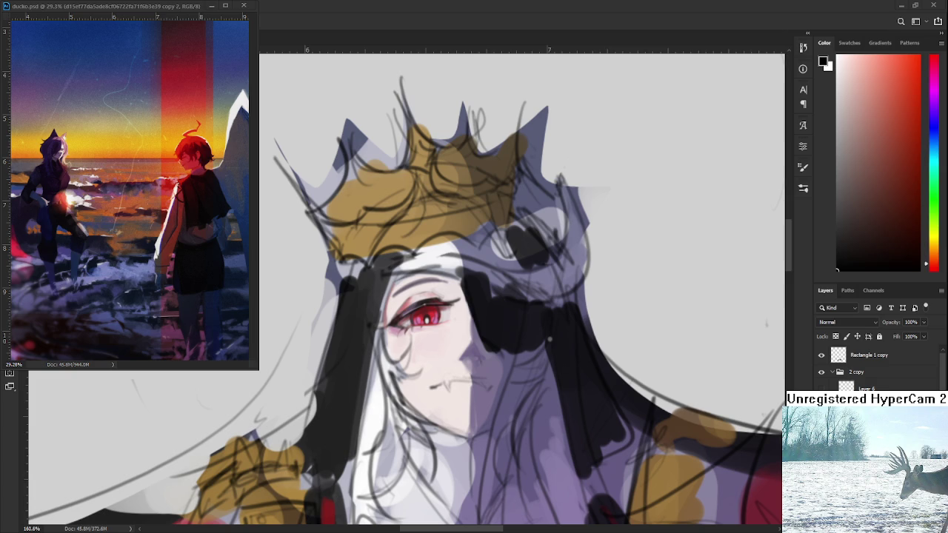
scroll(440, 360, "up", 2)
Step: Brighten the hair strand left of the face with the sampled near-white hair colour
mouse_move(443, 361)
left_mouse_down()
mouse_move(426, 318)
mouse_move(398, 313)
mouse_move(409, 328)
mouse_move(365, 279)
left_mouse_up()
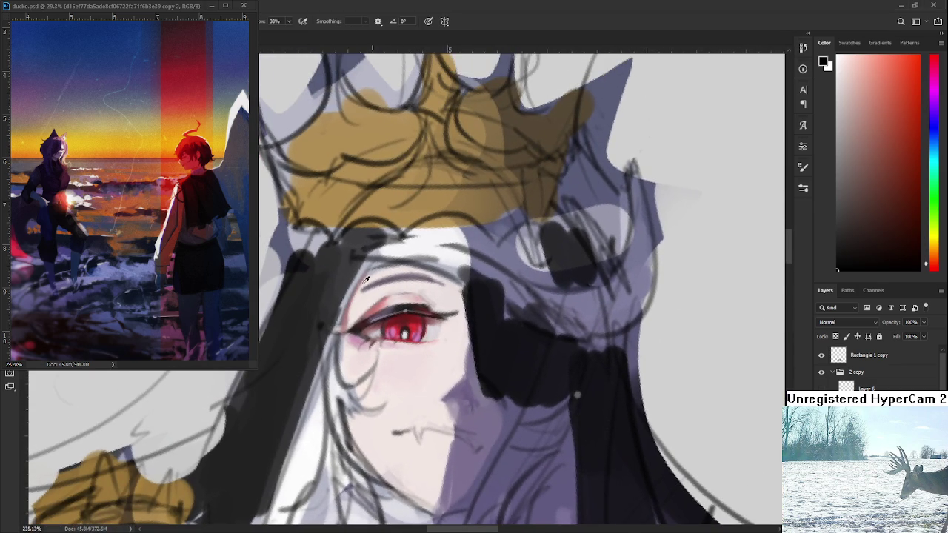
left_click(346, 298, "alt")
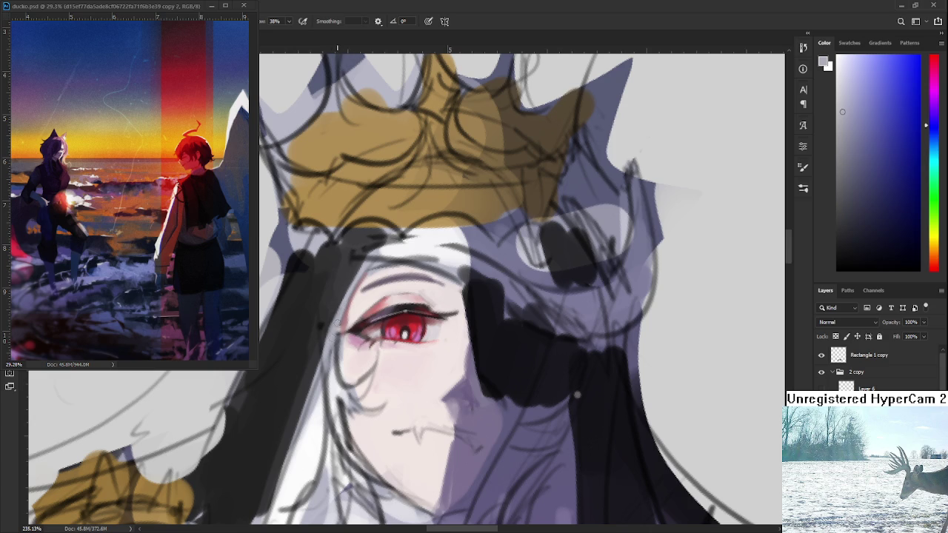
left_click(332, 382, "alt")
left_click_drag(334, 345, 341, 439)
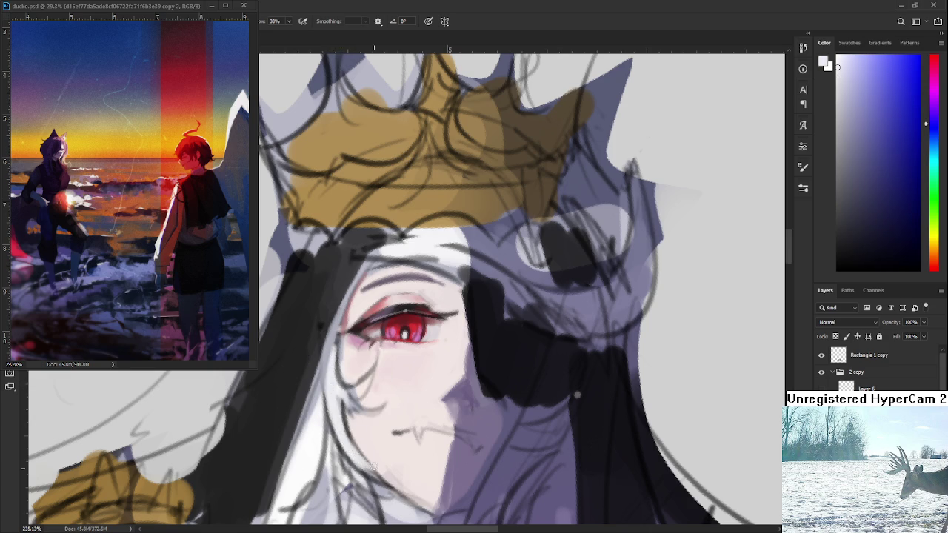
Step: Lighten the cheek with strokes of a sampled pale skin tone
left_click(361, 424, "alt")
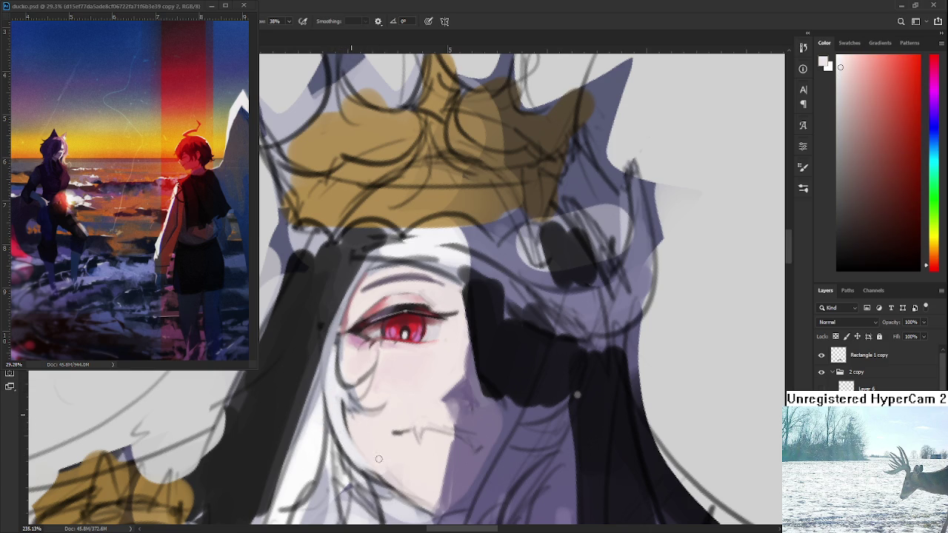
left_click(340, 395, "alt")
left_click(351, 398, "alt")
left_click_drag(348, 420, 382, 404)
left_click(382, 404, "alt")
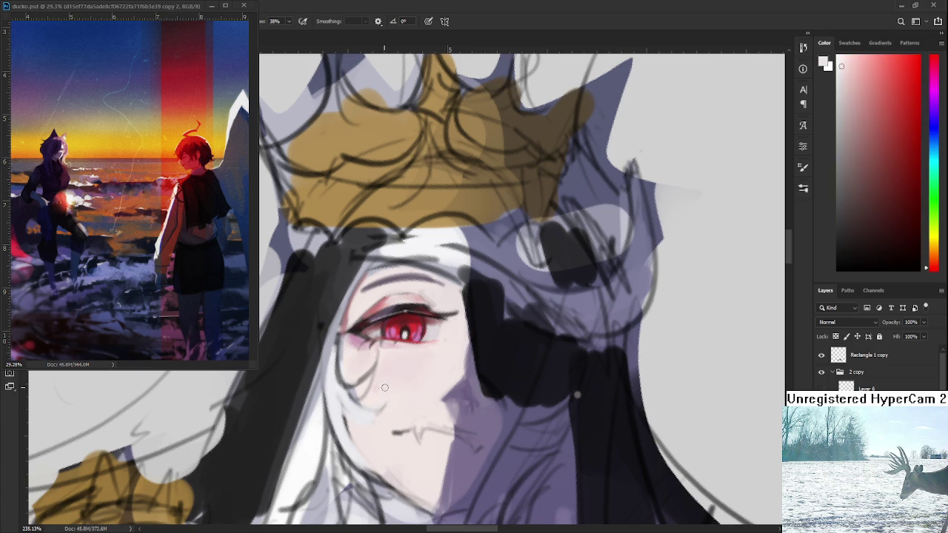
Step: Sample pink, red and near-white tones around the red eye for the blush
scroll(428, 188, "down", 2)
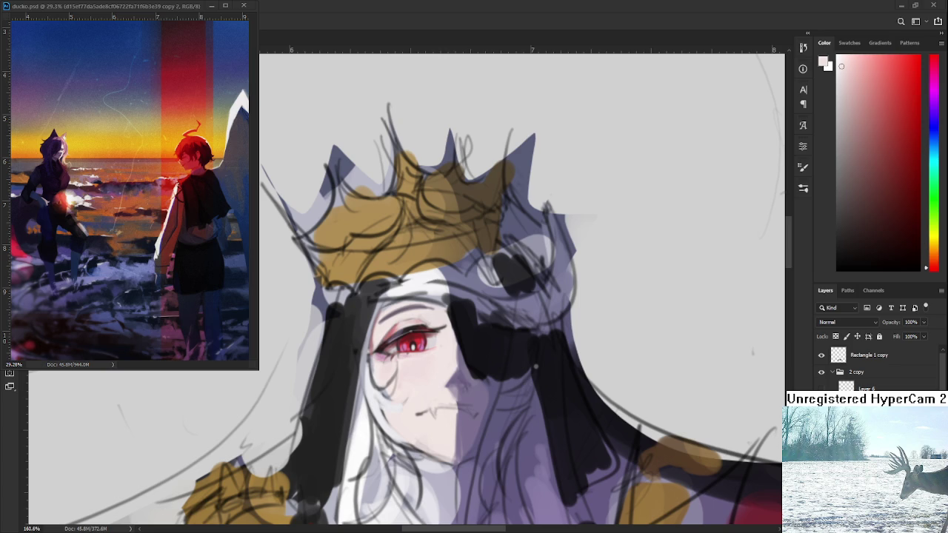
scroll(397, 381, "up", 3)
left_click(371, 338, "alt")
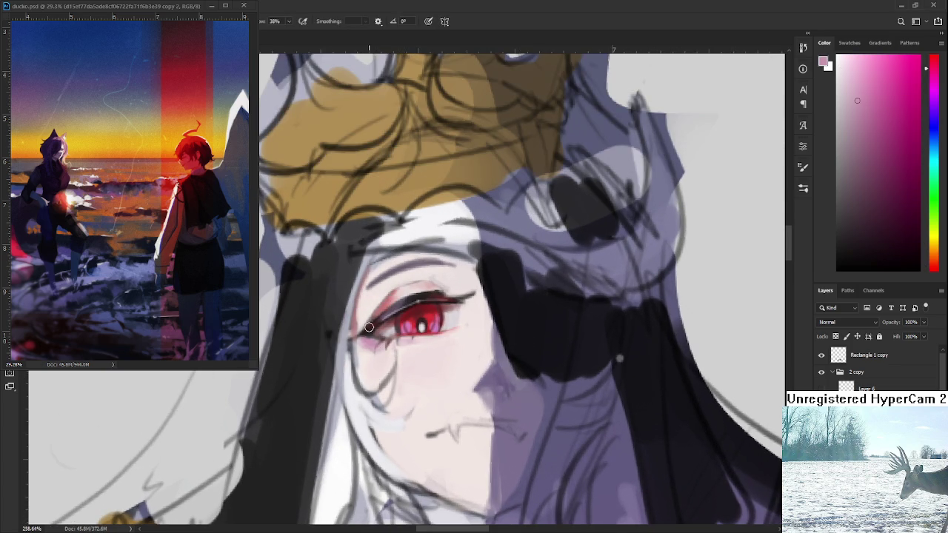
left_click(430, 335, "alt")
left_click(426, 338, "alt")
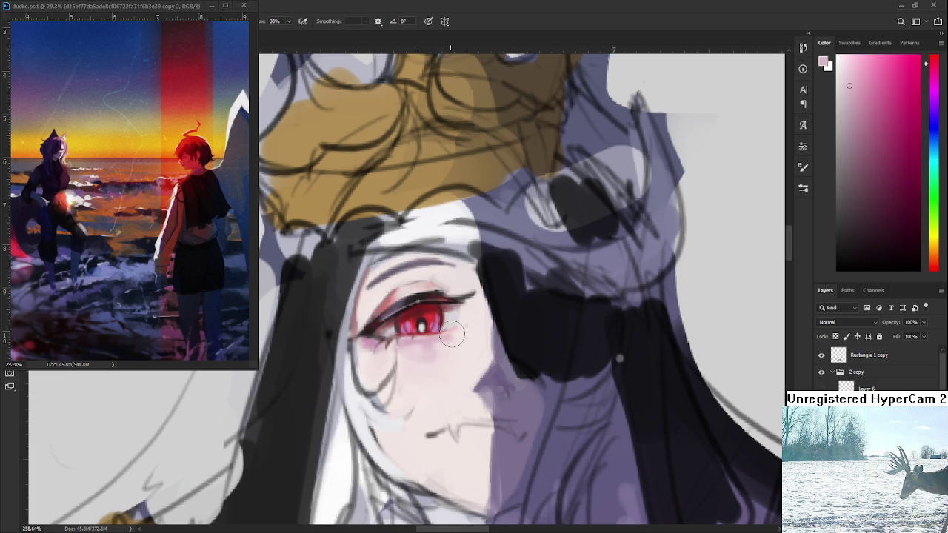
left_click(398, 363, "alt")
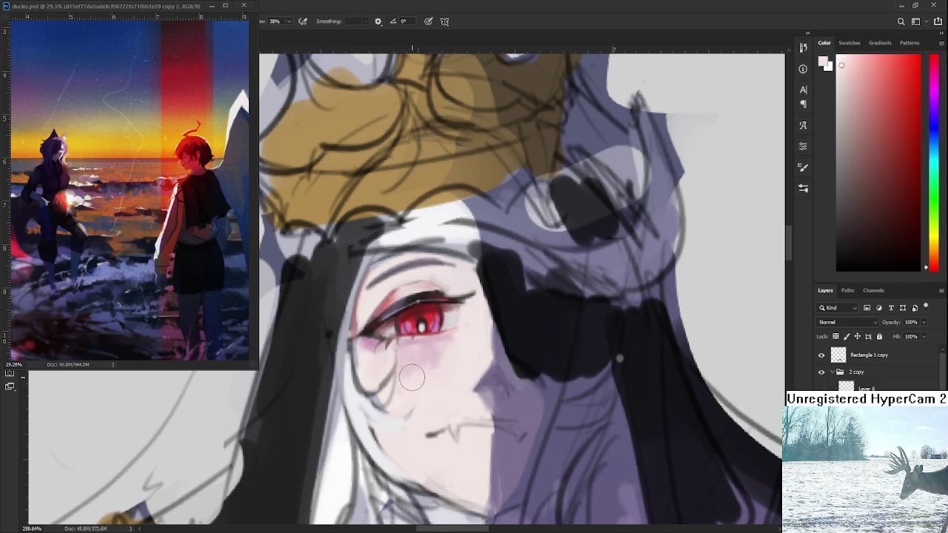
left_click(424, 363, "alt")
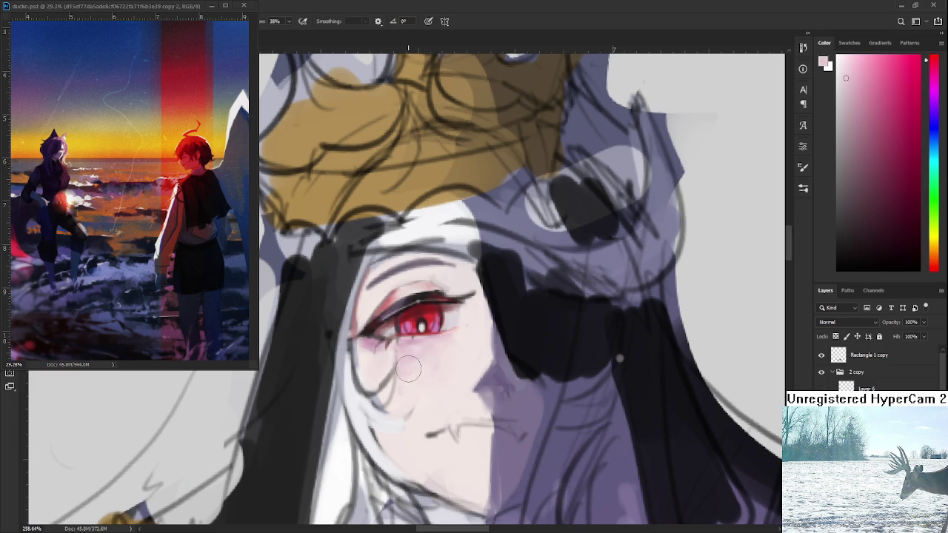
Step: Pick the pinkish blush colour from the skin under the eye, ready for the Brush
left_click(421, 381, "alt")
left_click(466, 332, "alt")
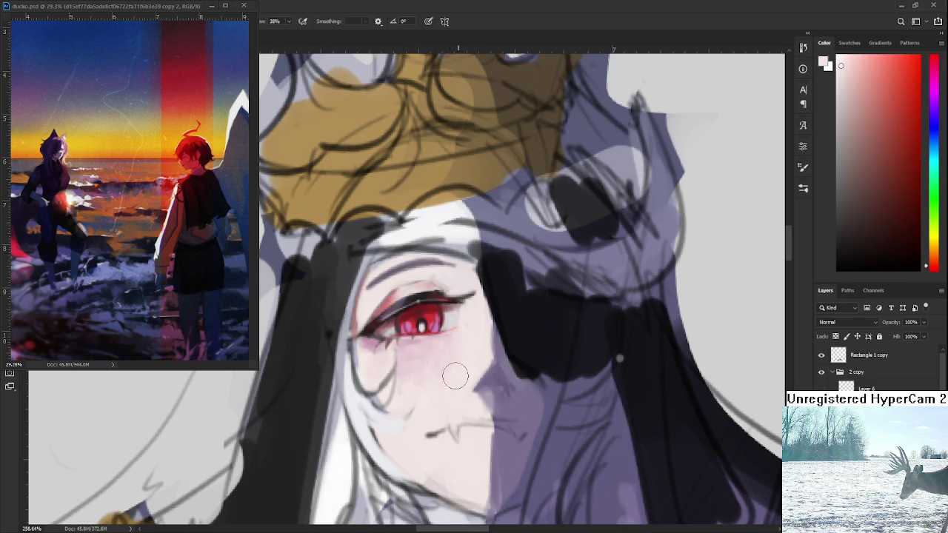
left_click(417, 349, "alt")
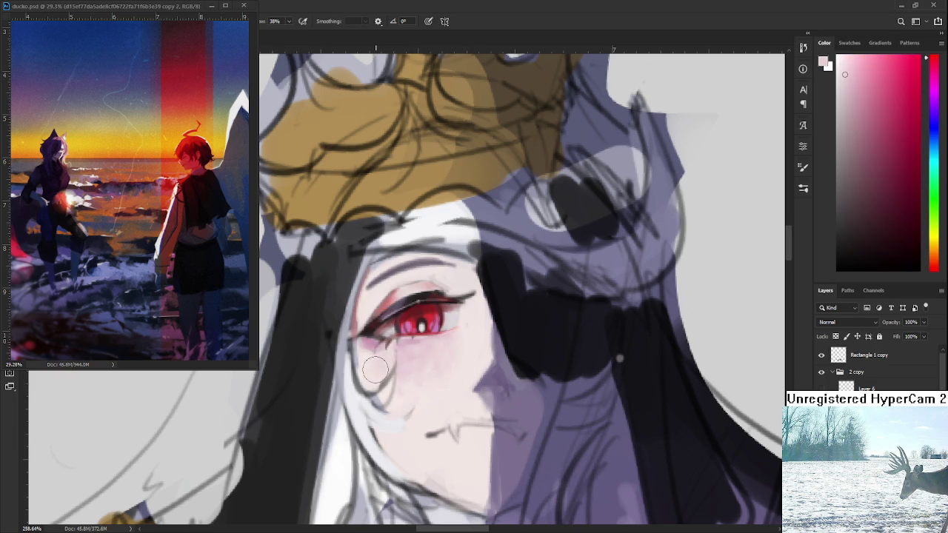
left_click(424, 370, "alt")
left_click(423, 379, "alt")
key("p")
key("b")
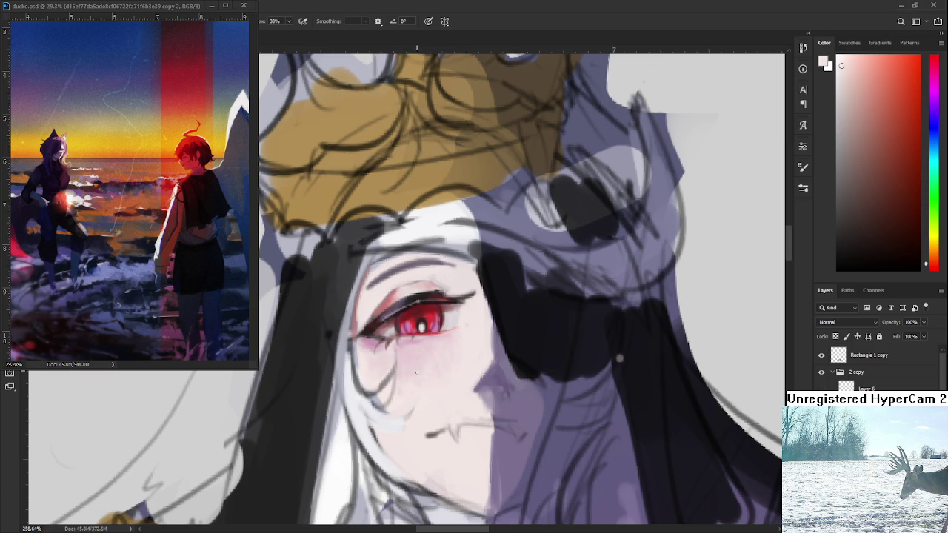
Step: Angle the view and paint a near-white pink highlight just above the eyelid
left_click_drag(383, 361, 392, 307)
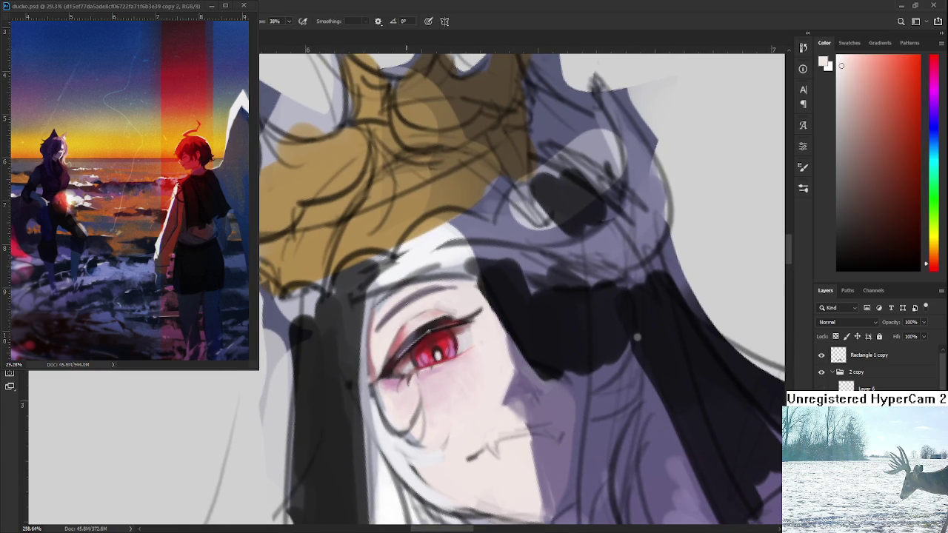
left_click(393, 307, "alt")
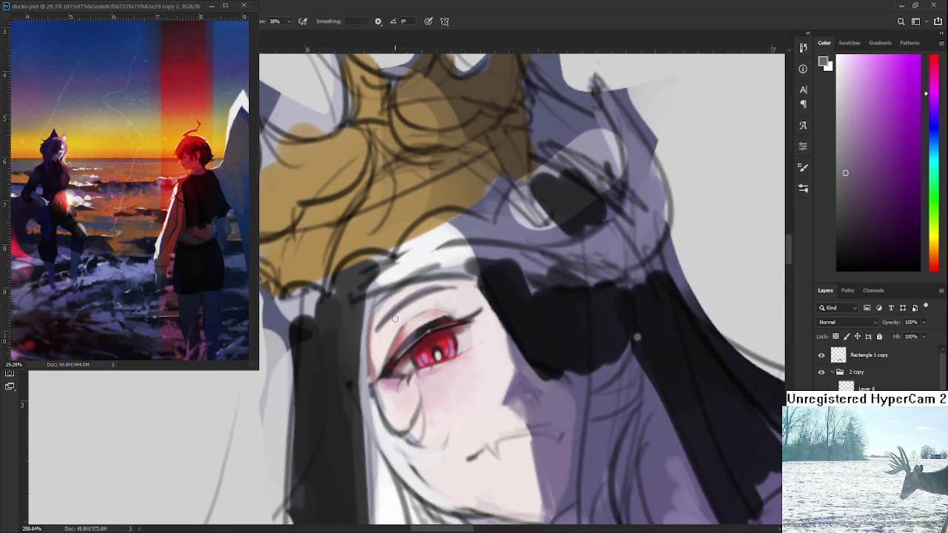
left_click(450, 291, "alt")
left_click_drag(423, 285, 482, 293)
left_click_drag(637, 337, 624, 334)
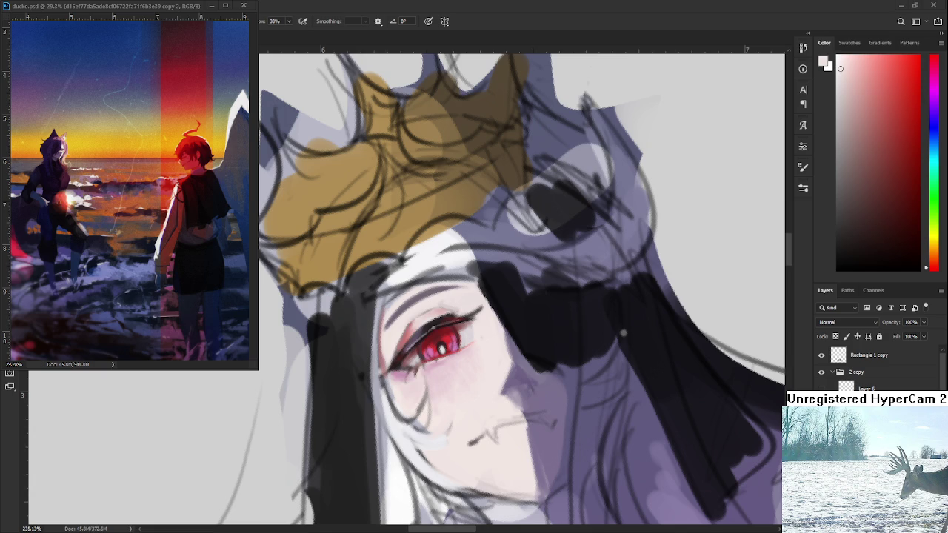
Step: Turn the view back upright and return to the Brush tool
scroll(523, 438, "down", 3)
mouse_move(523, 439)
left_mouse_down()
mouse_move(434, 380)
mouse_move(415, 387)
left_mouse_up()
scroll(429, 378, "up", 1)
scroll(397, 383, "up", 3)
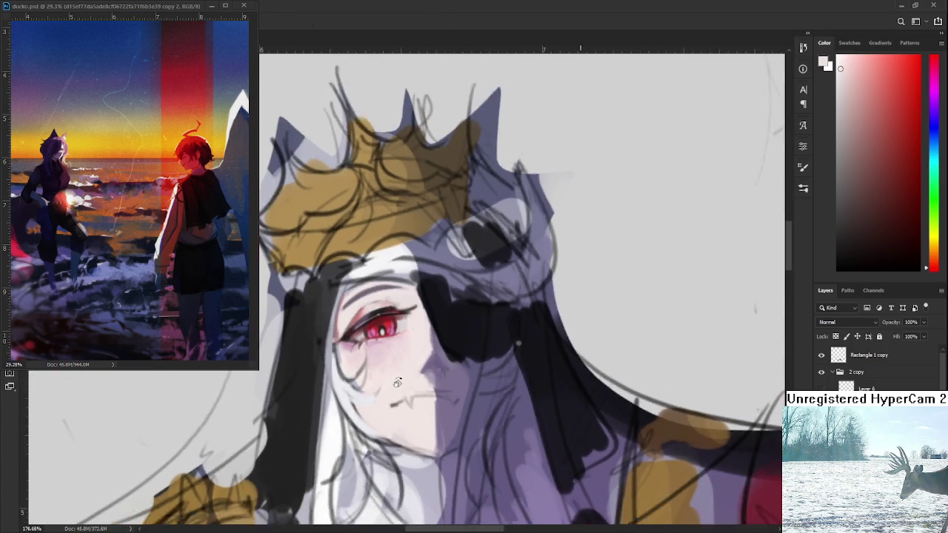
key("b")
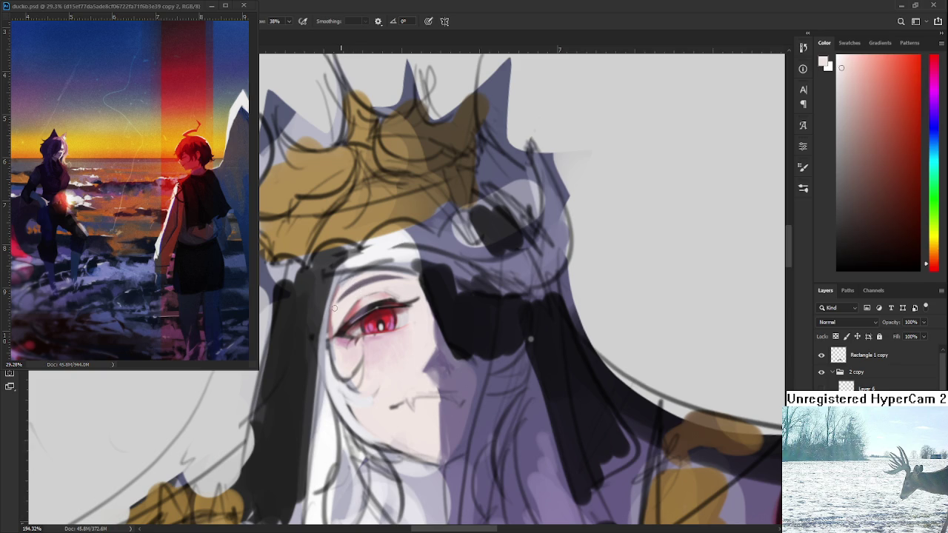
Step: Smooth the chin with light pink skin-tone strokes
scroll(403, 325, "down", 3)
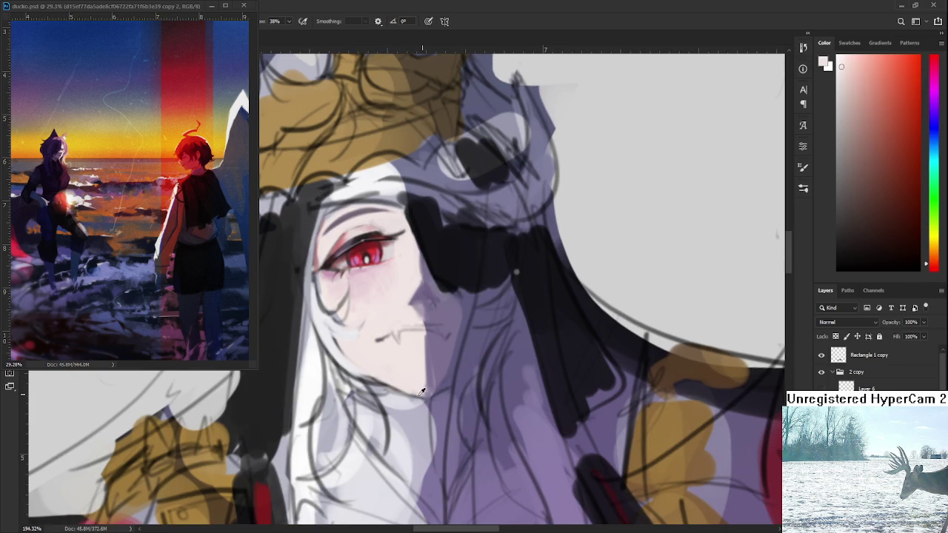
left_click(423, 391, "alt")
mouse_move(372, 386)
left_mouse_down()
mouse_move(421, 403)
mouse_move(370, 377)
left_mouse_up()
left_click(418, 353, "alt")
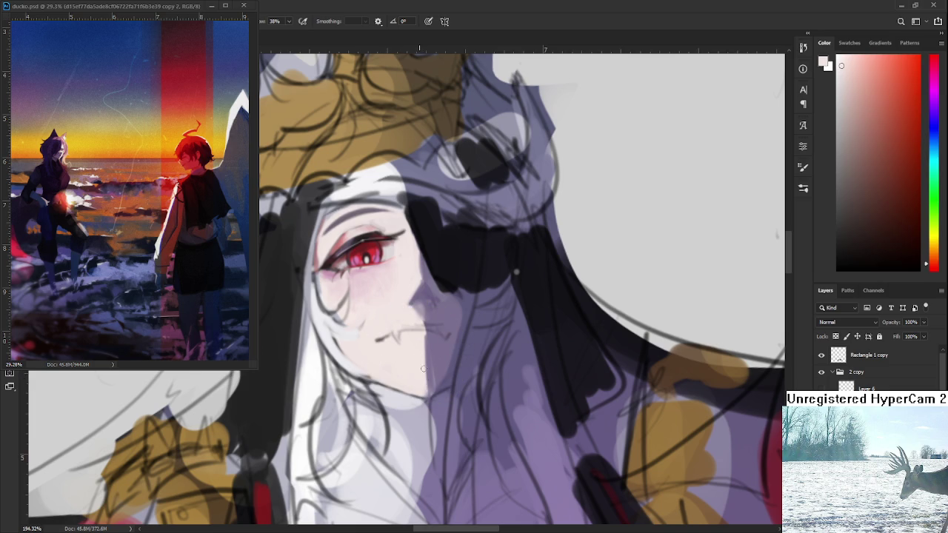
left_click(431, 341, "alt")
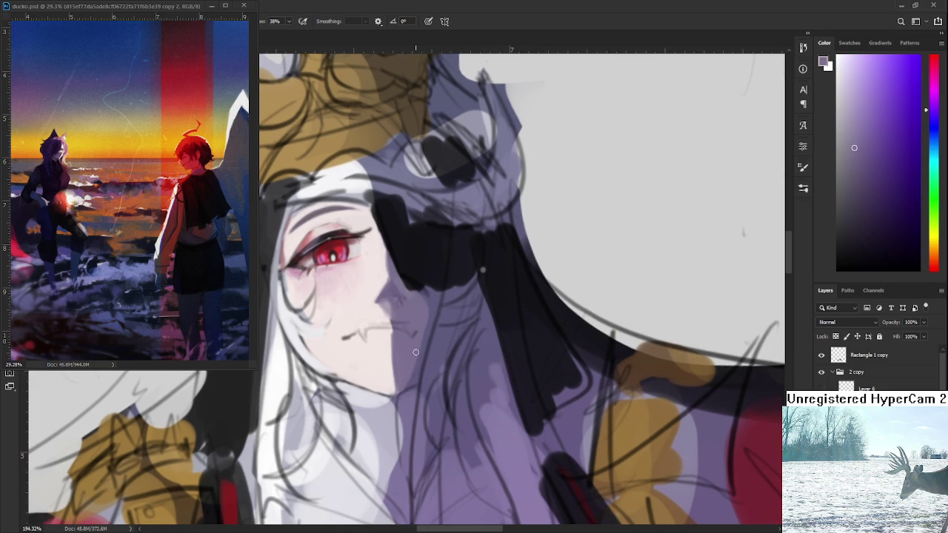
Step: Sample the veil's near-black and several light and greyish purples around the face
left_click_drag(453, 350, 418, 348)
left_click(419, 348, "alt")
left_click_drag(426, 300, 416, 348)
left_click(415, 340, "alt")
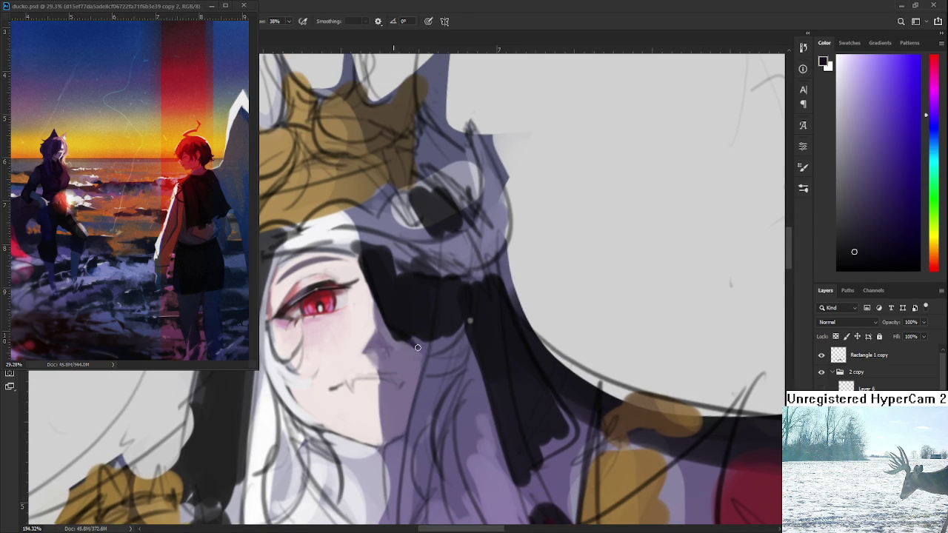
left_click(401, 342, "alt")
left_click(401, 326, "alt")
left_click(415, 347, "alt")
left_click(421, 359, "alt")
Step: Lighten the dark cheek line below the eye with a light bluish face tone
left_click_drag(416, 376, 478, 328)
left_click(390, 377, "alt")
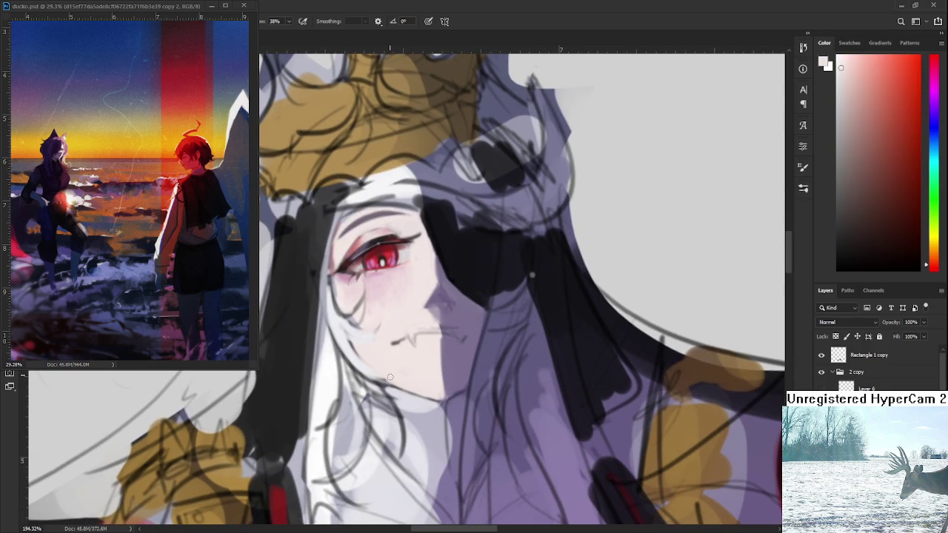
left_click_drag(388, 358, 400, 414)
left_click_drag(360, 355, 389, 382)
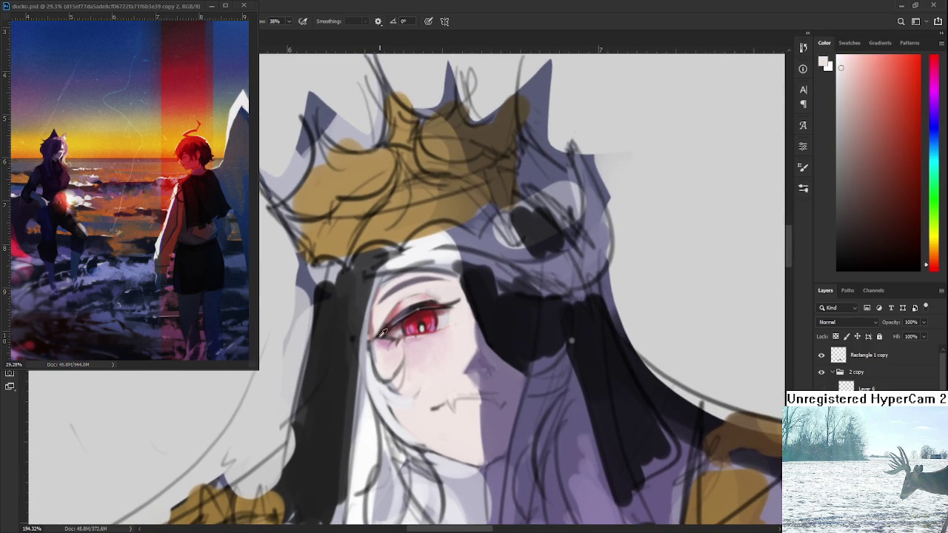
left_click(371, 360, "alt")
left_click_drag(369, 343, 386, 382)
mouse_move(367, 337)
left_mouse_down()
mouse_move(389, 393)
mouse_move(395, 375)
left_mouse_up()
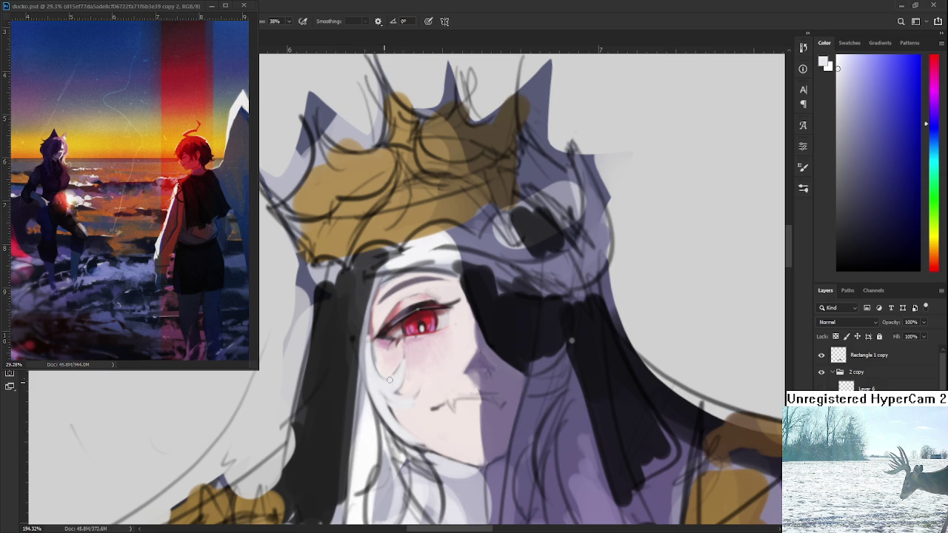
left_click(394, 373, "alt")
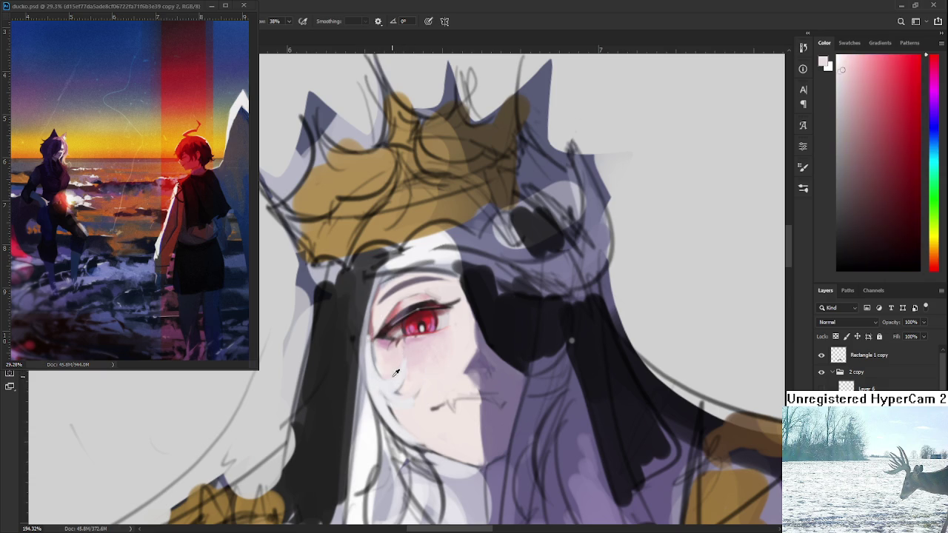
Step: Sample pale lavender-white, dark mauve and pale pink tones around the eye
left_click(397, 370, "alt")
left_click(397, 380, "alt")
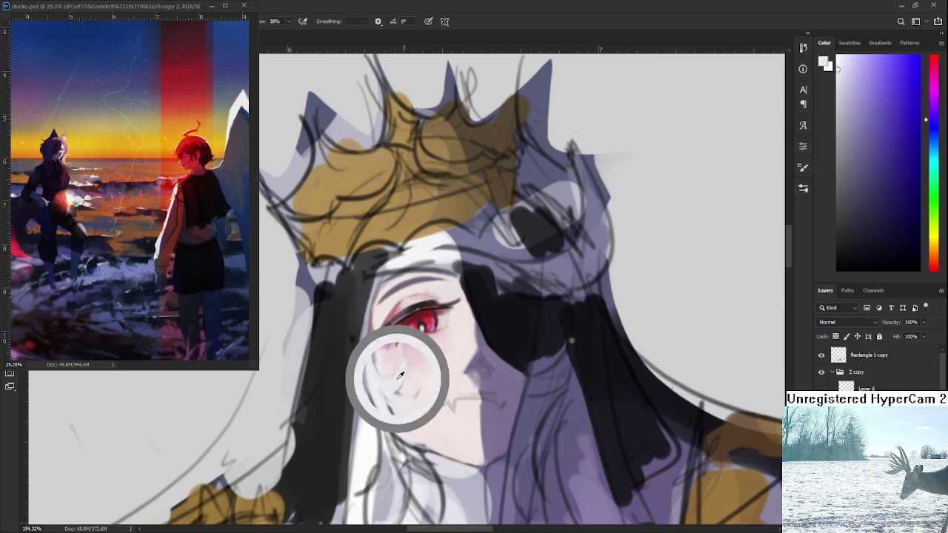
left_click(387, 338, "alt")
left_click(390, 326, "alt")
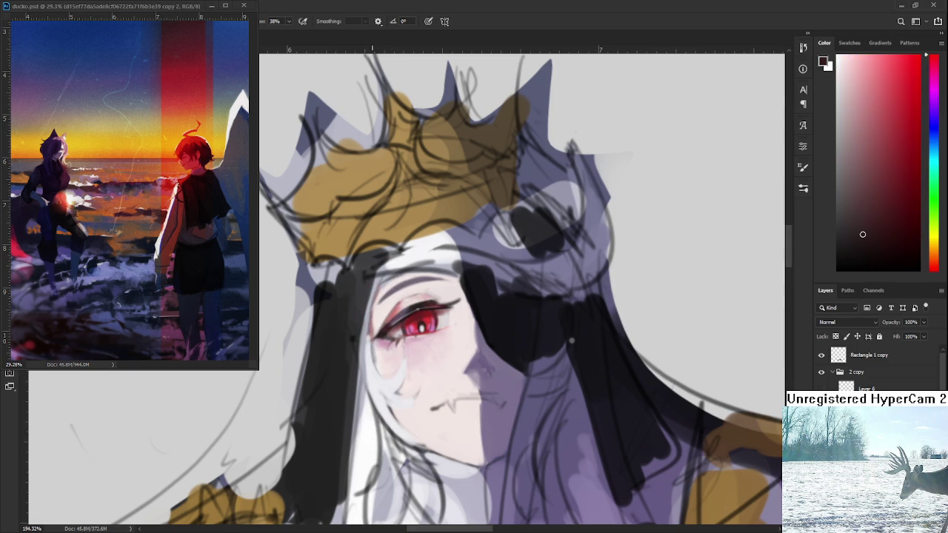
left_click_drag(418, 379, 430, 330)
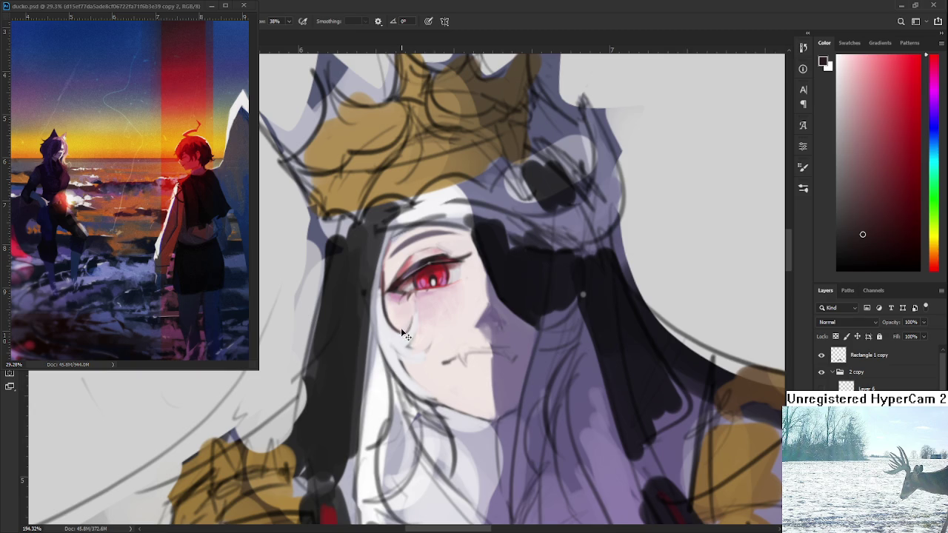
left_click(414, 327, "alt")
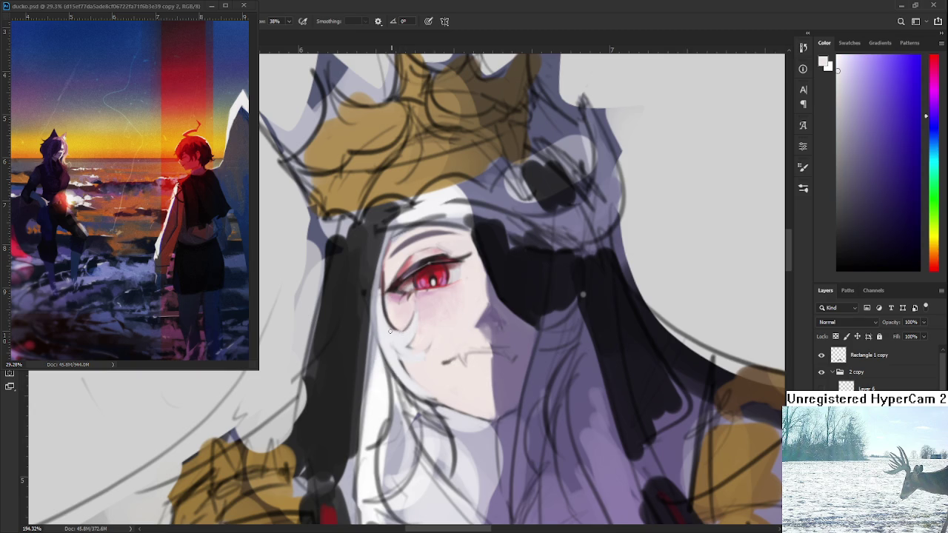
left_click(389, 321, "alt")
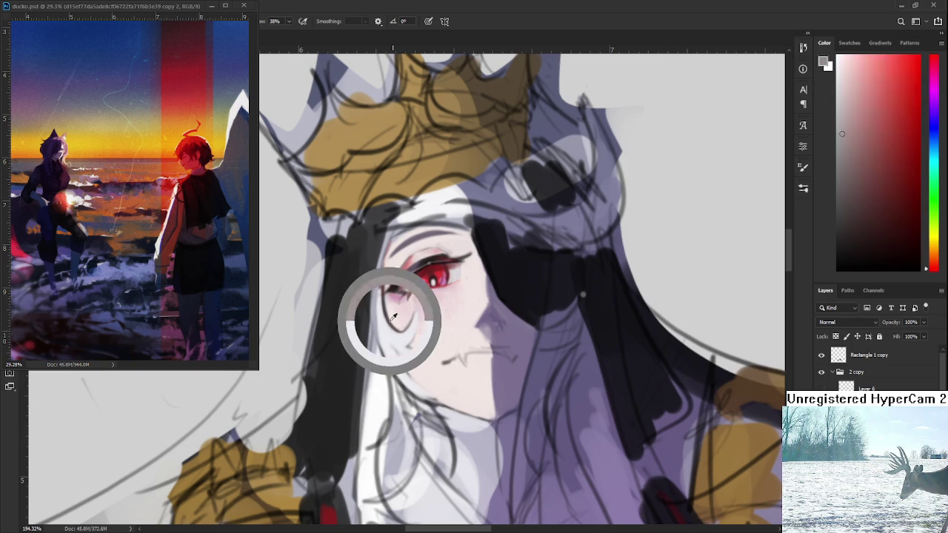
Step: Cover the old dark cheek line with near-white paint, redoing the first stroke
scroll(390, 320, "down", 2)
left_click_drag(390, 318, 426, 320)
key("ctrl+z")
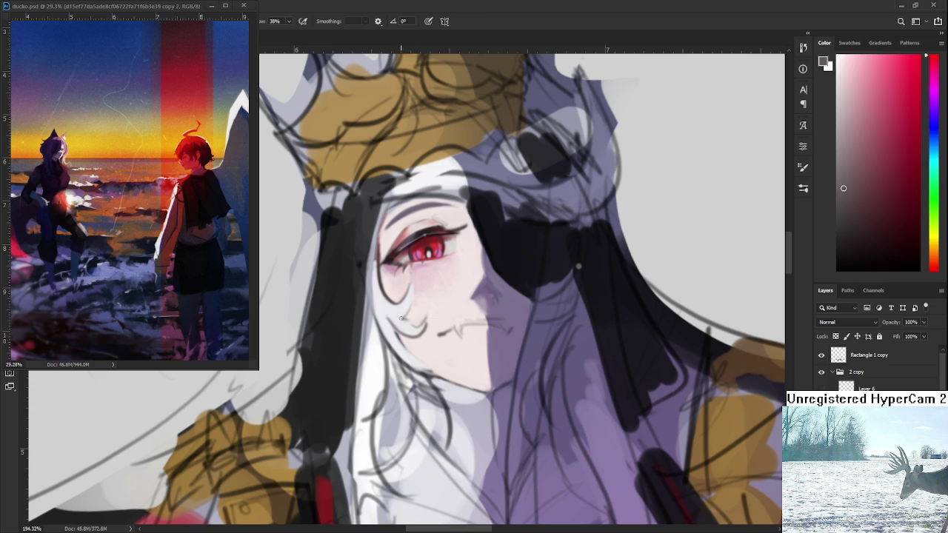
left_click(428, 323, "alt")
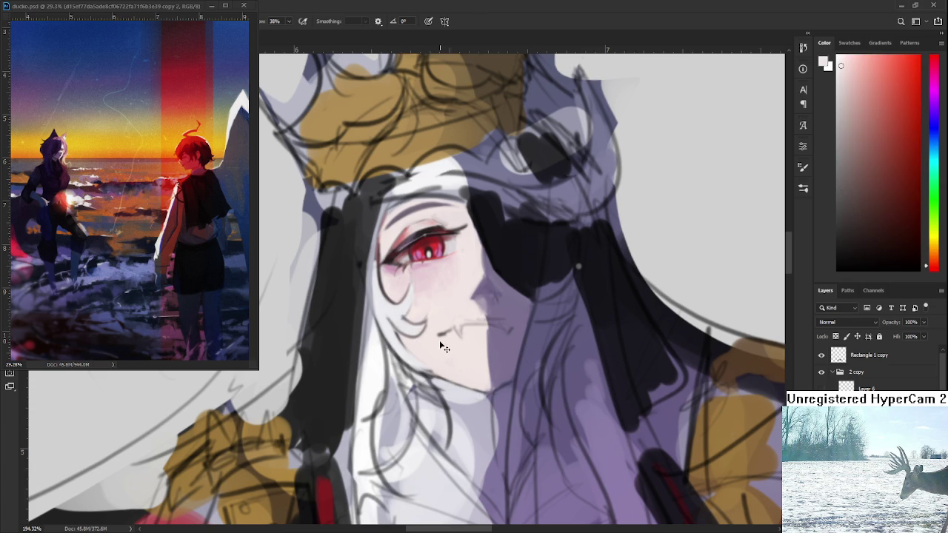
left_click_drag(401, 319, 427, 321)
Step: Mix a reddish-pink tone and draw a short dark curve below the eye
left_click(381, 306, "alt")
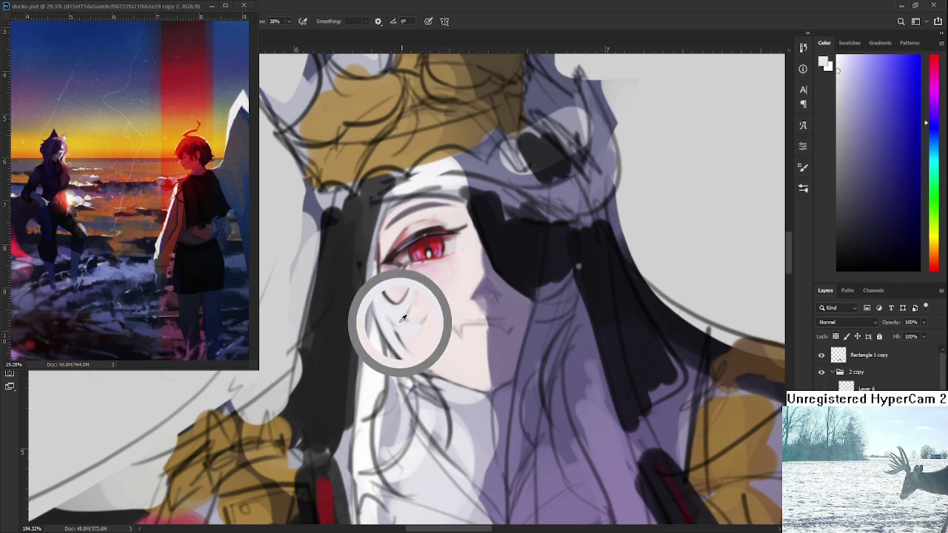
left_click_drag(387, 296, 382, 250)
left_click(406, 311, "alt")
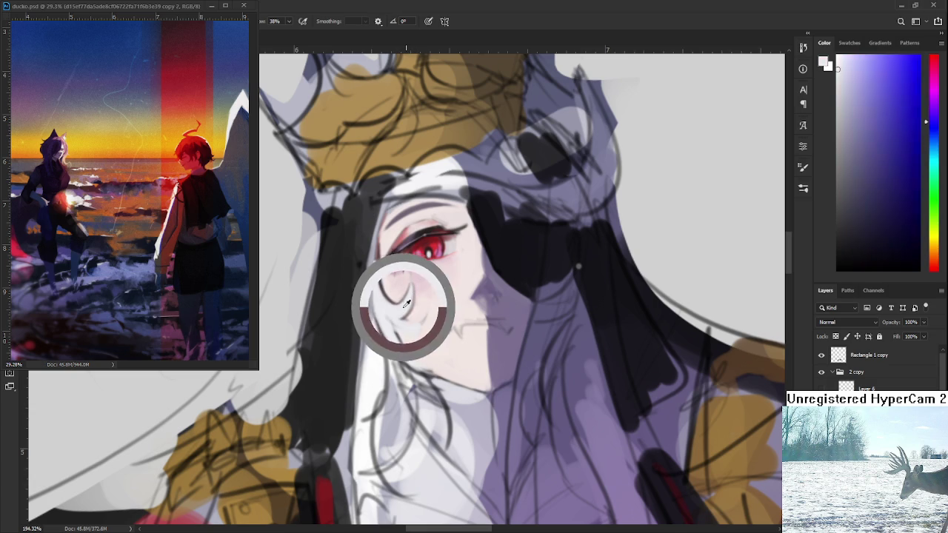
left_click(404, 319, "alt")
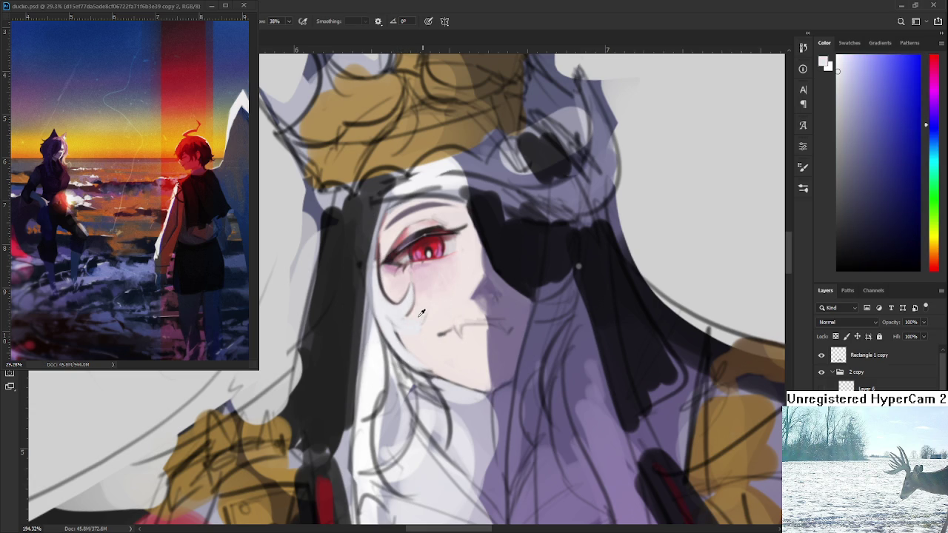
left_click(411, 316, "alt")
left_click(417, 338, "alt")
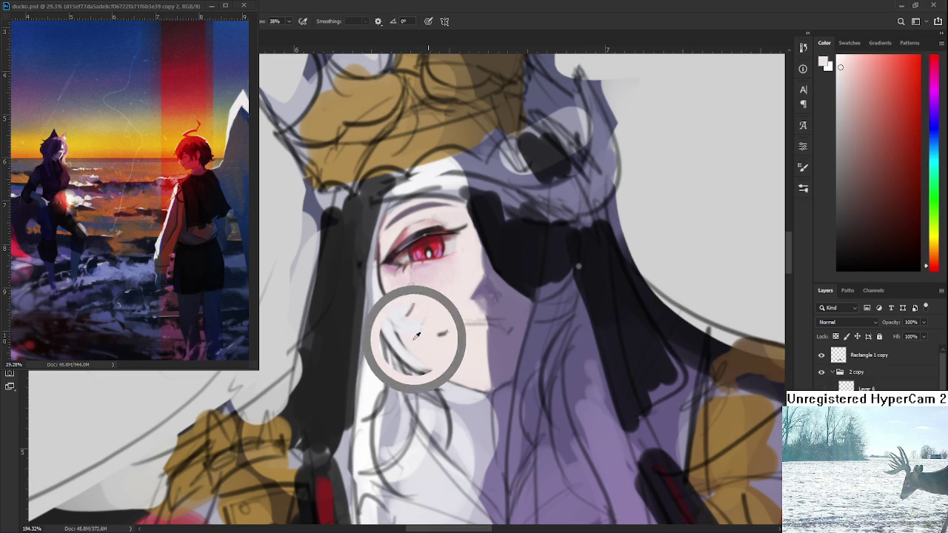
left_click_drag(412, 334, 397, 259)
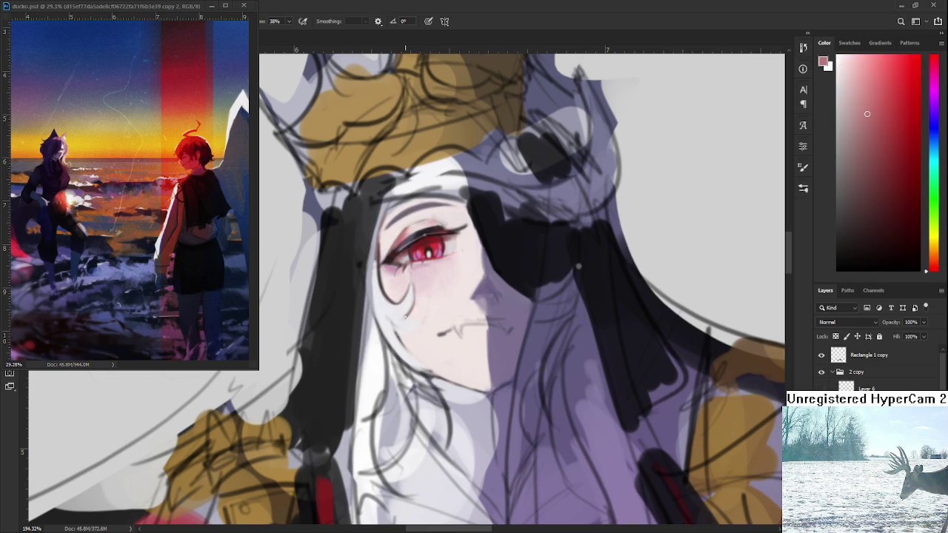
mouse_move(403, 315)
left_mouse_down()
mouse_move(429, 316)
mouse_move(395, 337)
left_mouse_up()
key("r")
left_click_drag(433, 308, 386, 329)
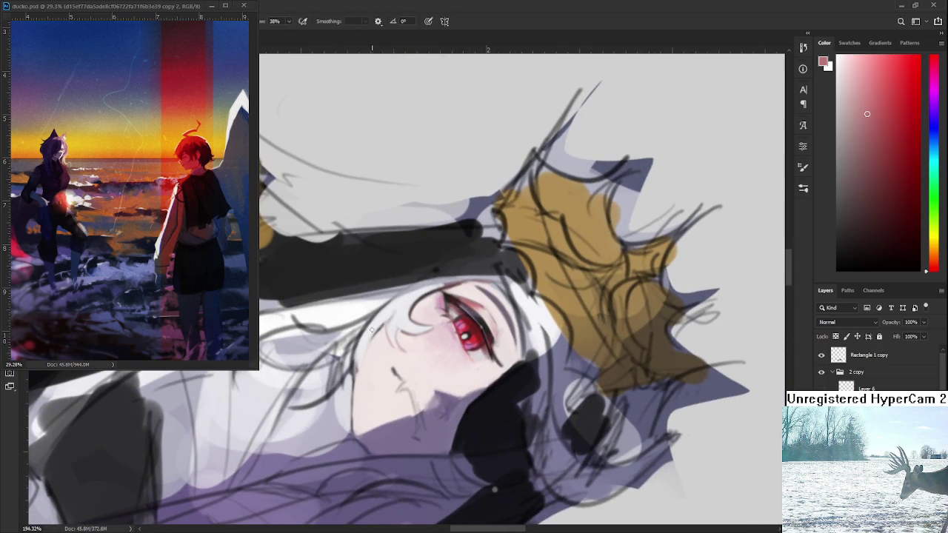
left_click(386, 329, "alt")
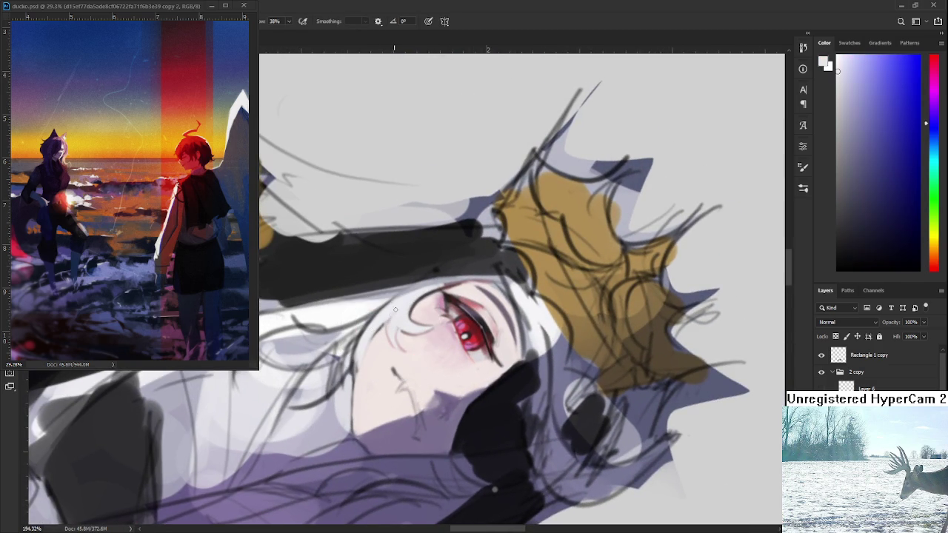
left_click(399, 329, "alt")
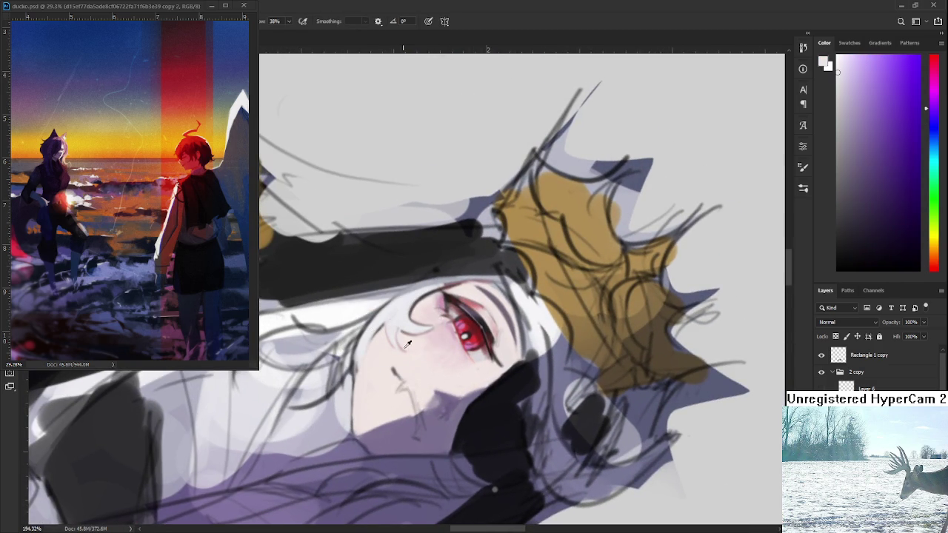
left_click(408, 345, "alt")
left_click(404, 335, "alt")
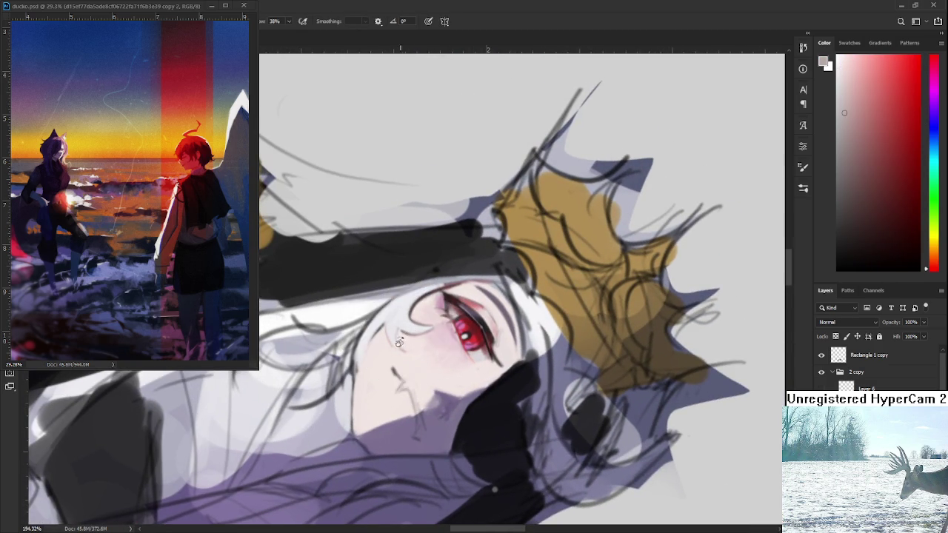
key("r")
left_click_drag(405, 335, 447, 326)
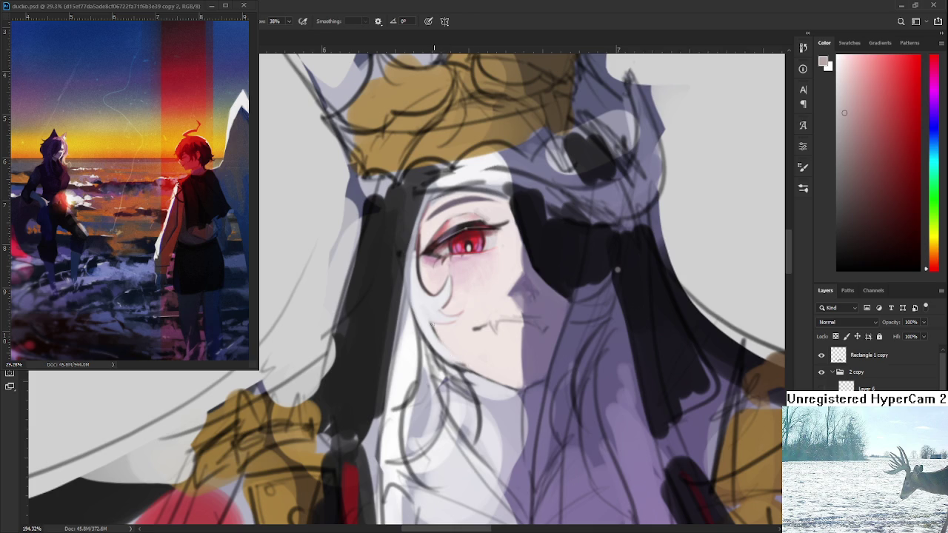
left_click(454, 344, "alt")
left_click(456, 343, "alt")
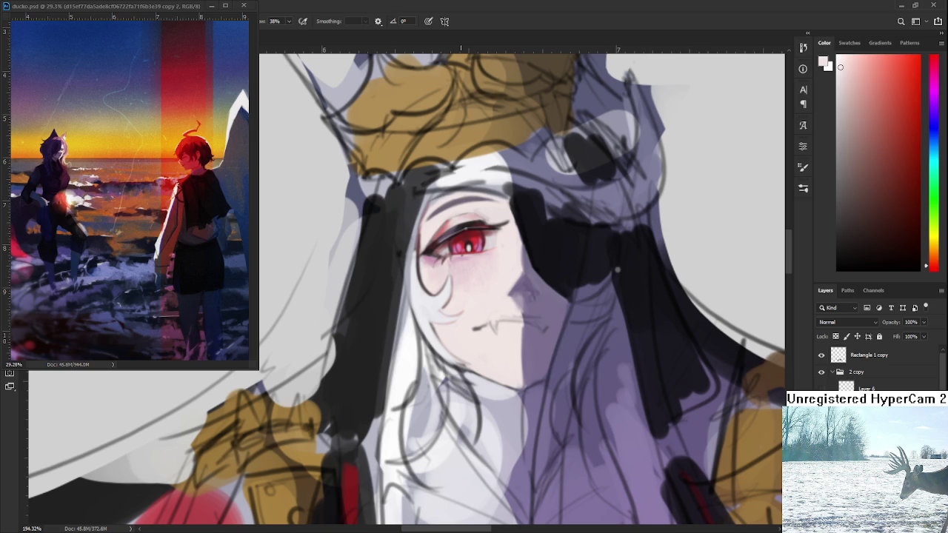
scroll(390, 301, "up", 1)
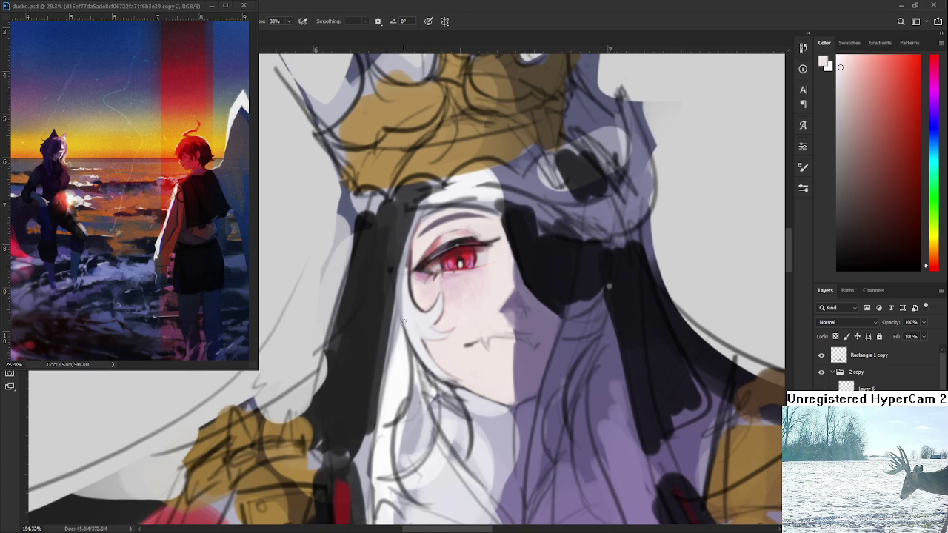
Step: Paint pale blue-white strokes down the left edge of the white hair
left_click(399, 321, "alt")
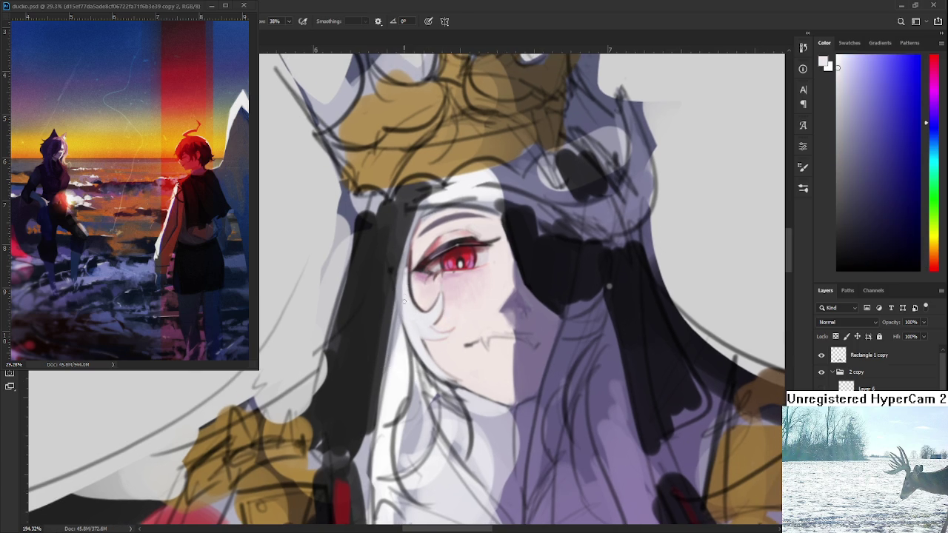
left_click_drag(396, 285, 398, 348)
mouse_move(402, 314)
left_mouse_down()
mouse_move(403, 363)
mouse_move(405, 317)
left_mouse_up()
left_click_drag(397, 285, 395, 358)
left_click(403, 321, "alt")
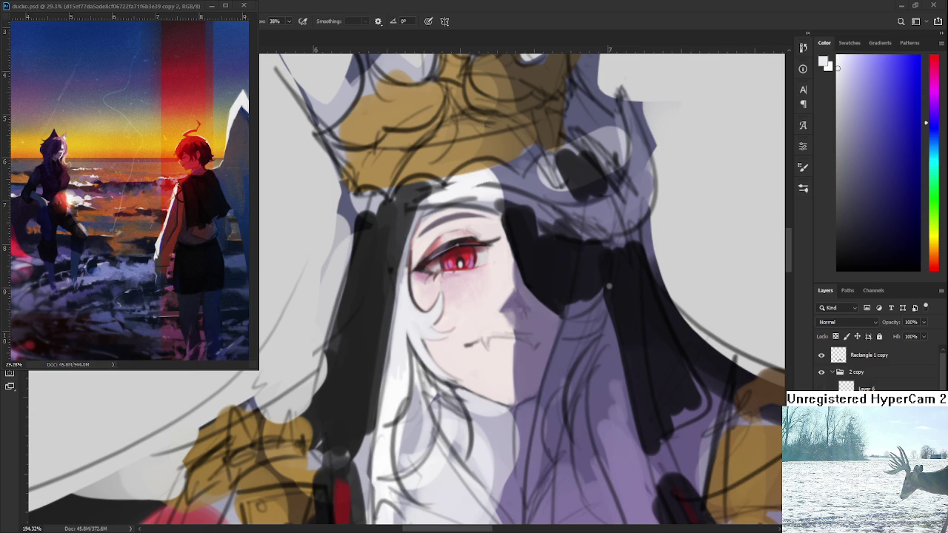
Step: Zoom around the face and sample the hair's black, a face tone and robe purple
scroll(447, 398, "down", 2)
scroll(447, 398, "down", 2)
scroll(447, 398, "down", 2)
scroll(447, 398, "up", 1)
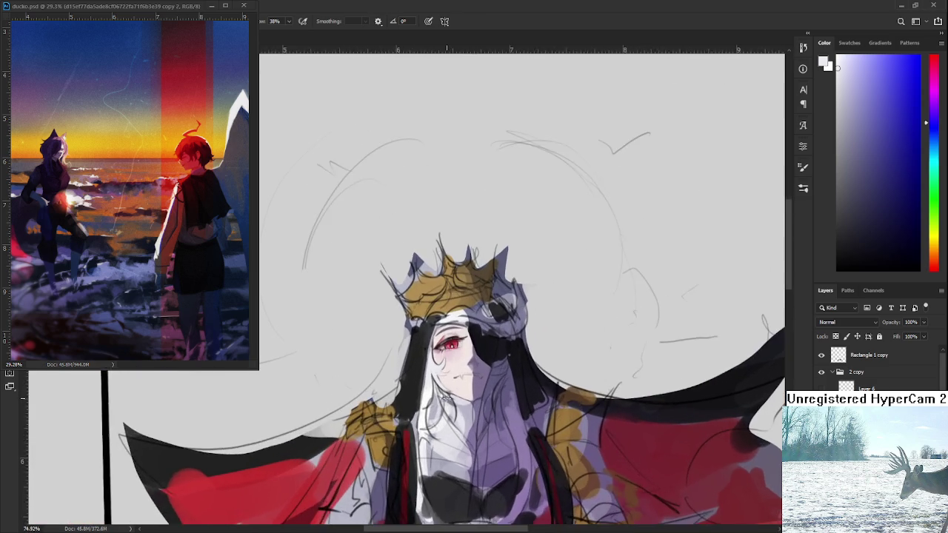
scroll(447, 398, "up", 2)
scroll(447, 397, "up", 2)
scroll(437, 400, "up", 1)
scroll(419, 404, "down", 2)
scroll(419, 403, "down", 1)
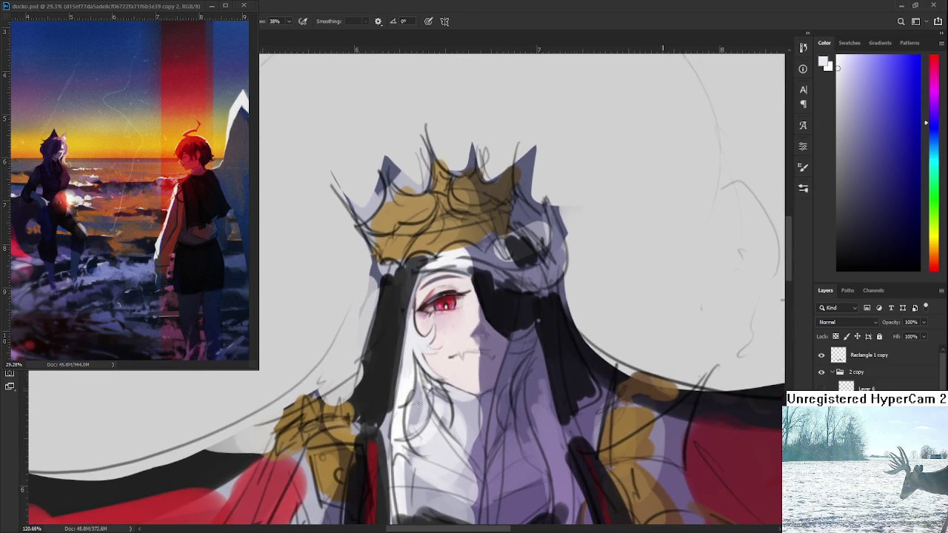
scroll(406, 361, "up", 1)
left_click(406, 362, "alt")
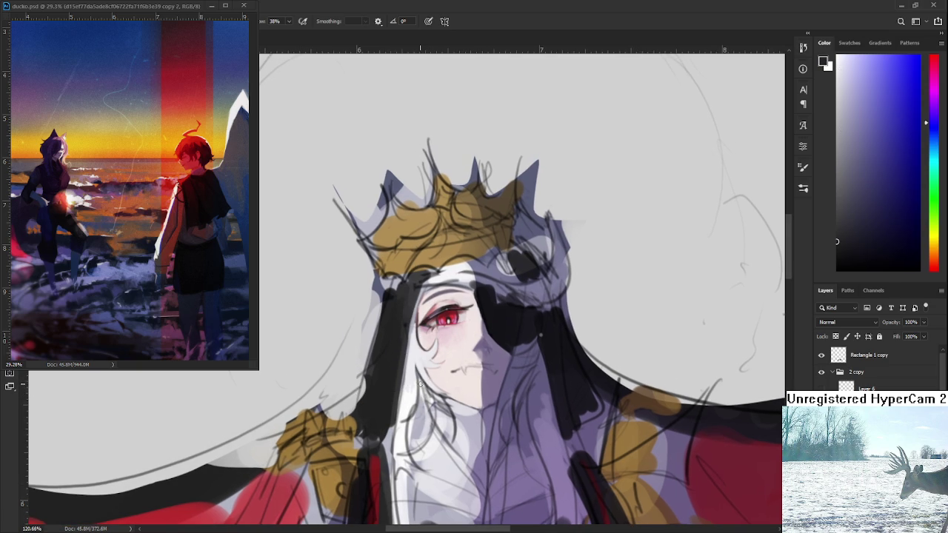
left_click(428, 399, "alt")
left_click(476, 423, "alt")
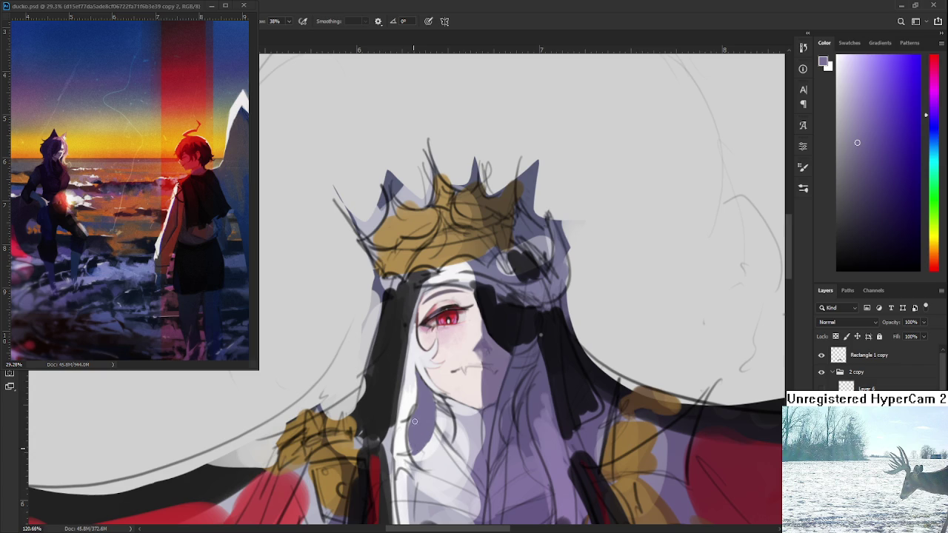
Step: Bring the chest into view and sample lavender, near-white and purple shadow face tones
left_click(437, 431, "alt")
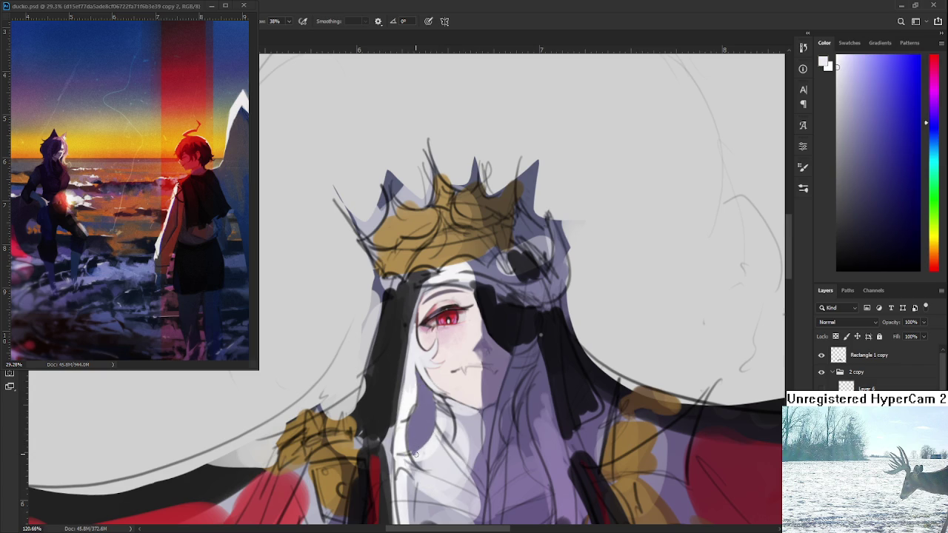
left_click_drag(465, 433, 427, 355)
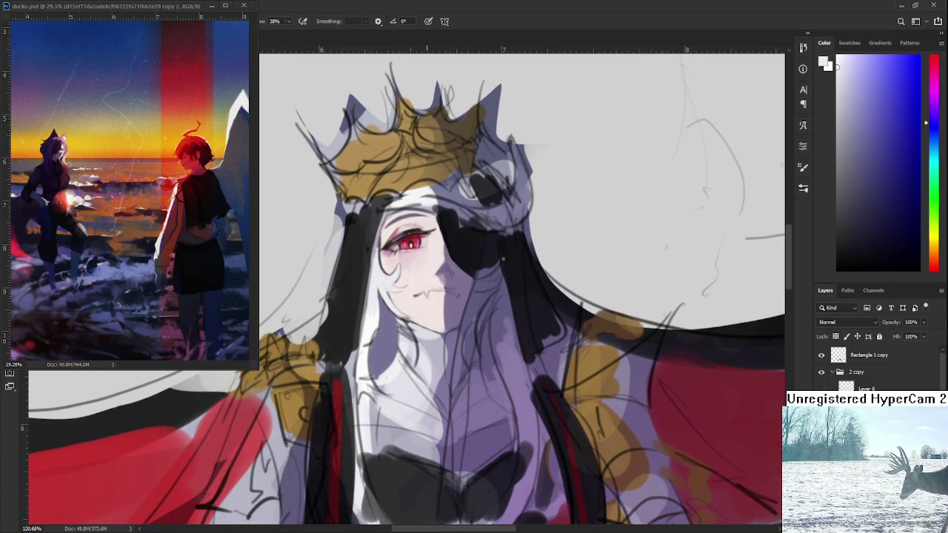
left_click(392, 318, "alt")
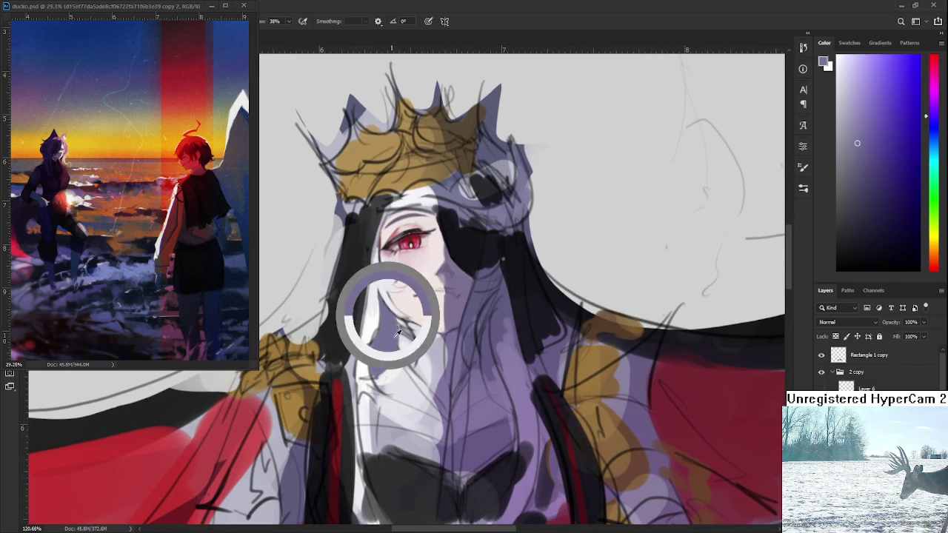
left_click(403, 342, "alt")
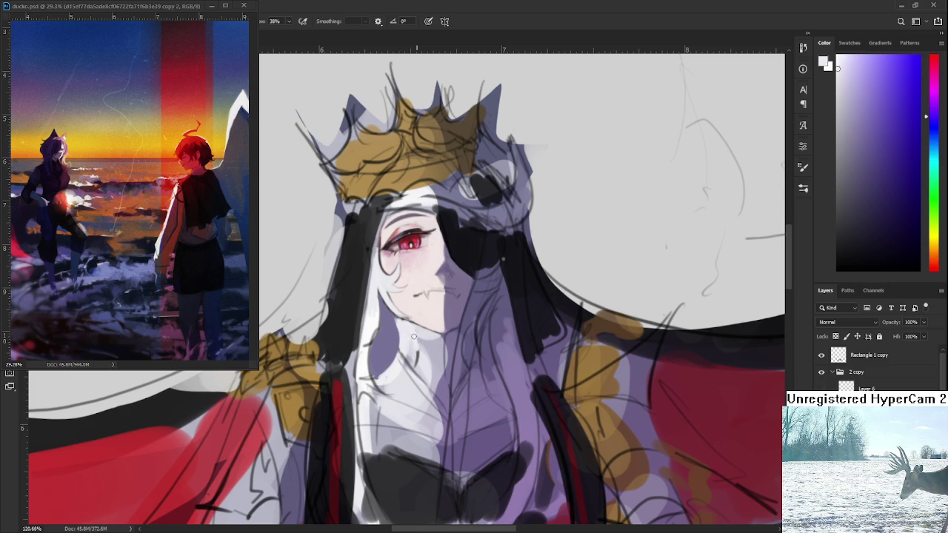
left_click(424, 331, "alt")
left_click(391, 331, "alt")
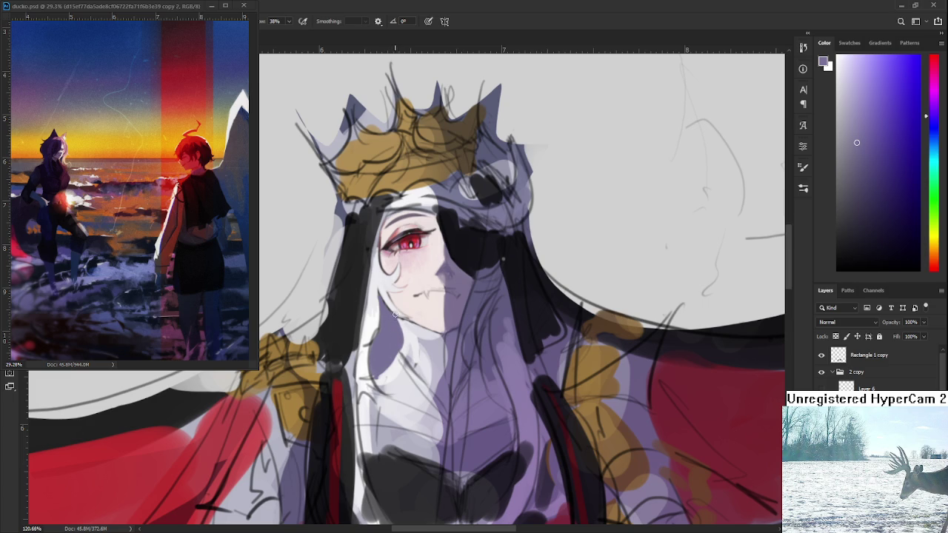
left_click(396, 318, "alt")
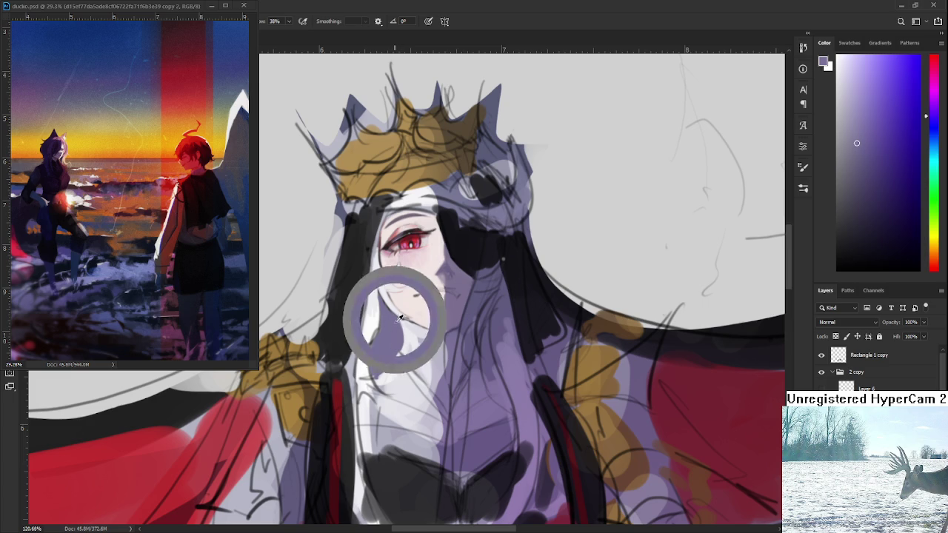
left_click(400, 323, "alt")
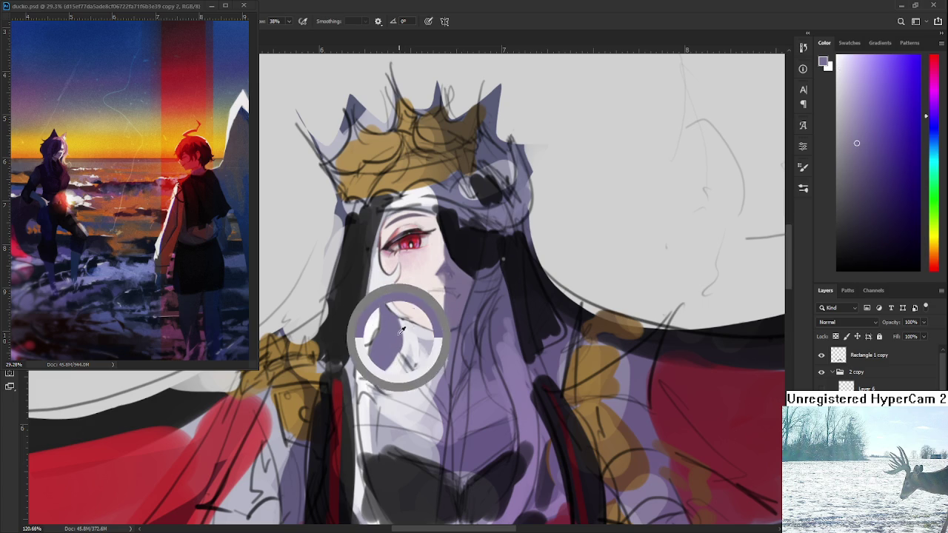
left_click(396, 348, "alt")
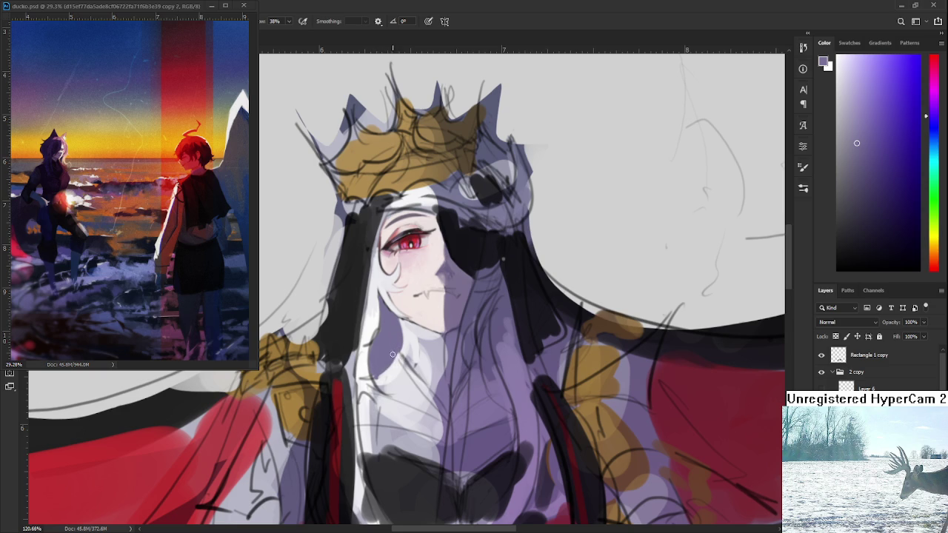
left_click(395, 362, "alt")
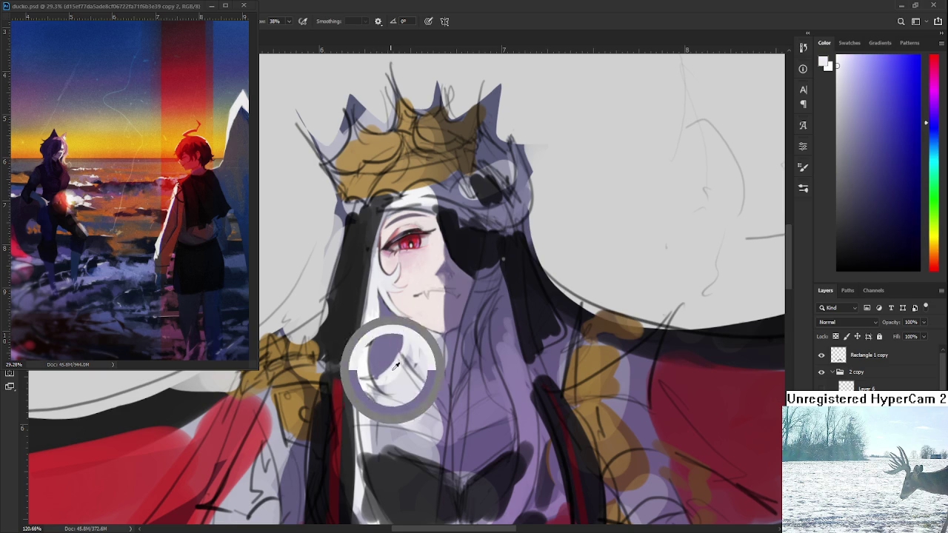
left_click(412, 353, "alt")
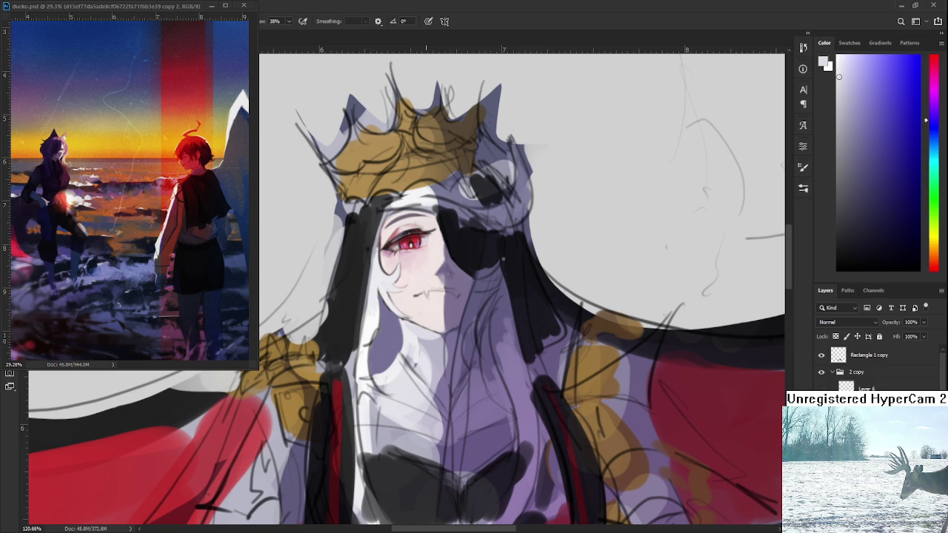
scroll(456, 350, "down", 2)
scroll(455, 350, "down", 2)
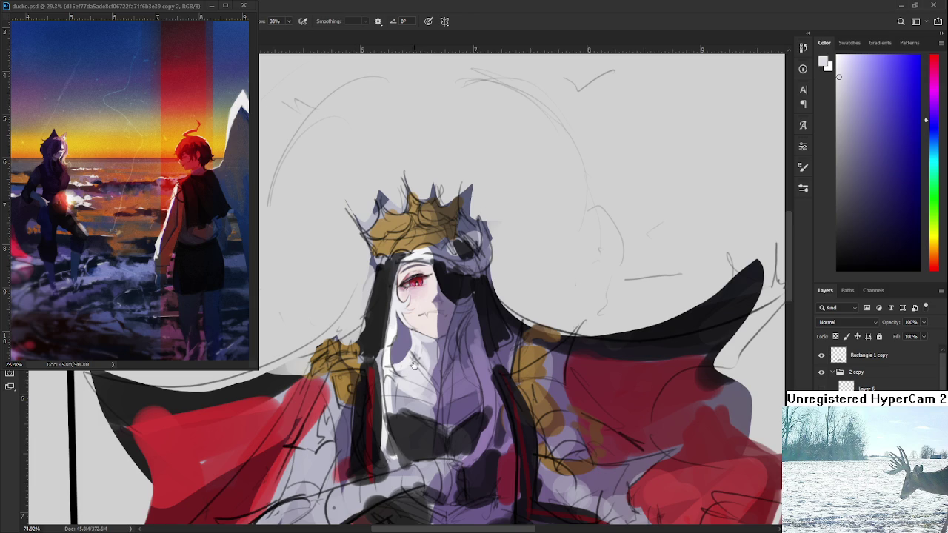
Step: Zoom in on the face and paint purple-grey shading along the hair edge below the cheek
scroll(522, 289, "right", 1)
scroll(407, 287, "down", 3)
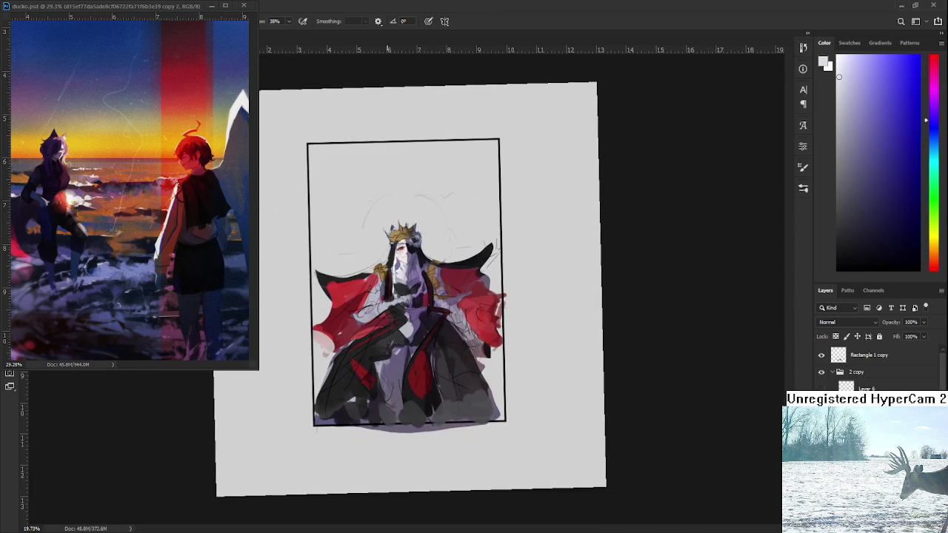
scroll(408, 286, "up", 3)
scroll(409, 255, "up", 2)
scroll(411, 281, "up", 2)
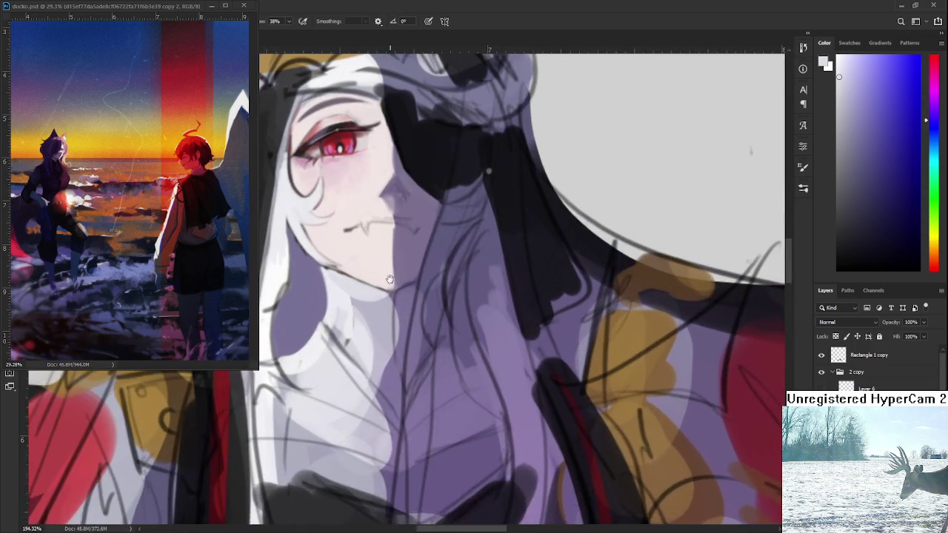
scroll(419, 350, "up", 2)
left_click(321, 295, "alt")
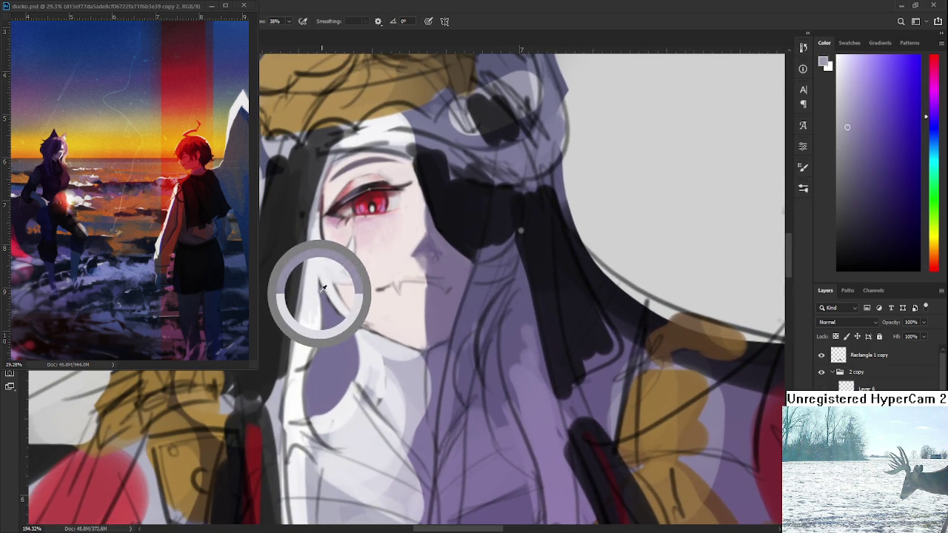
left_click_drag(319, 279, 334, 407)
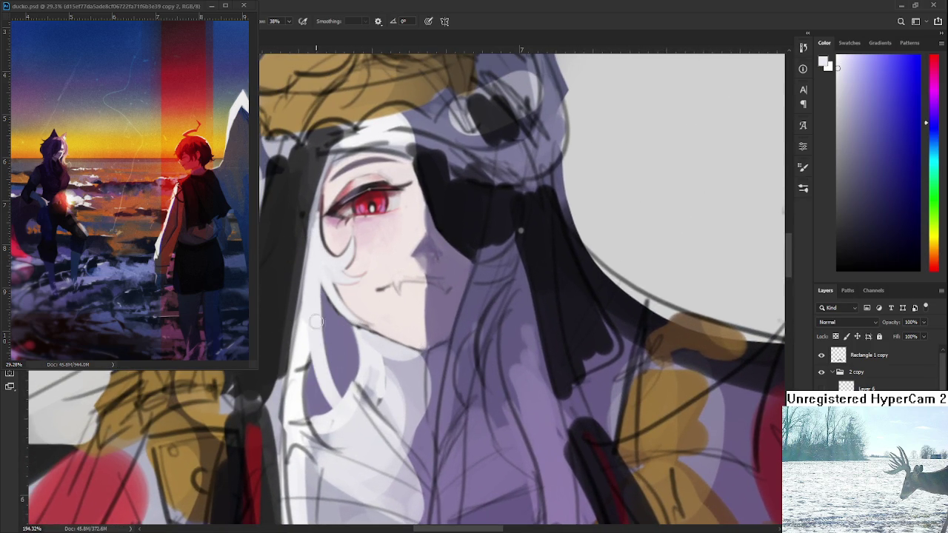
left_click(330, 363, "alt")
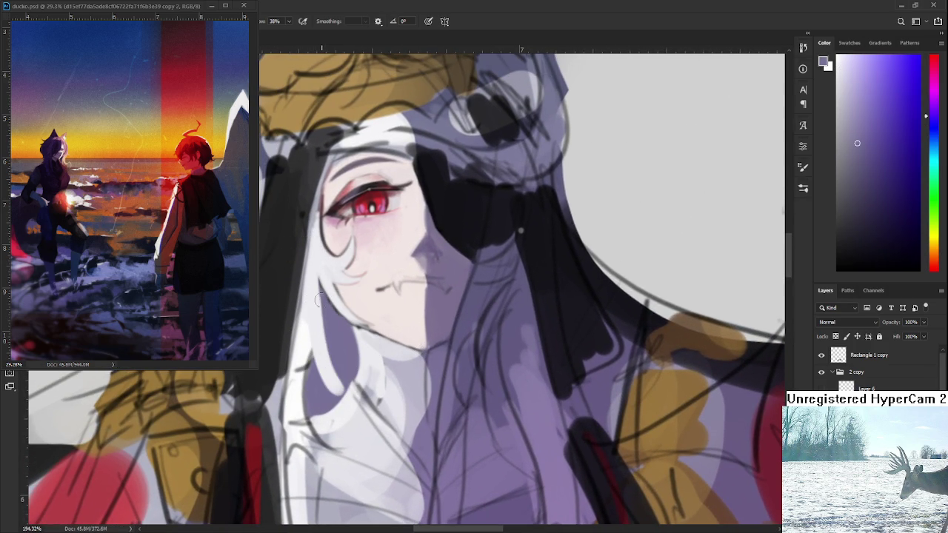
Step: Brighten the hair strands beside the cheek with white and light purple sampled from the hair
left_click(311, 320, "alt")
left_click(333, 346, "alt")
left_click(311, 327, "alt")
mouse_move(303, 335)
left_mouse_down()
mouse_move(316, 388)
mouse_move(308, 356)
left_mouse_up()
left_click(307, 386, "alt")
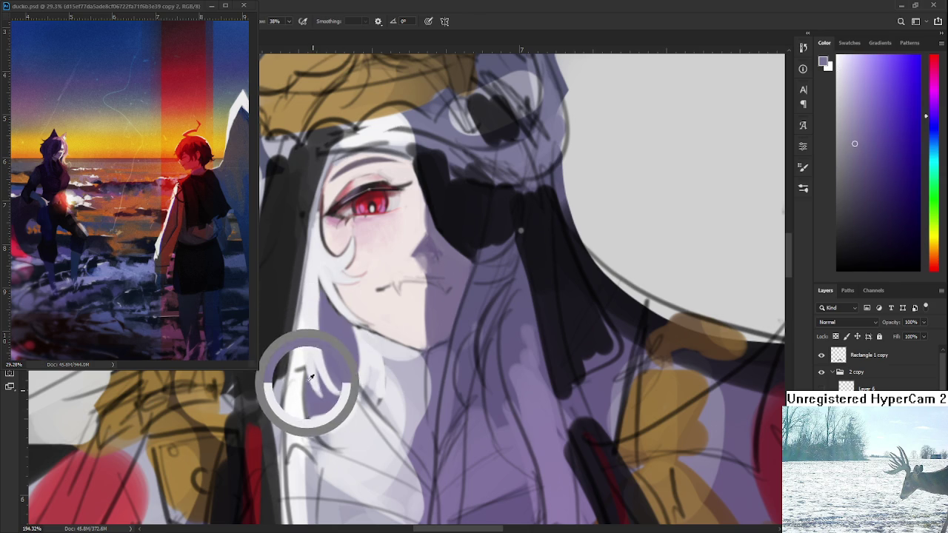
left_click(324, 387, "alt")
left_click(322, 366, "alt")
left_click(326, 389, "alt")
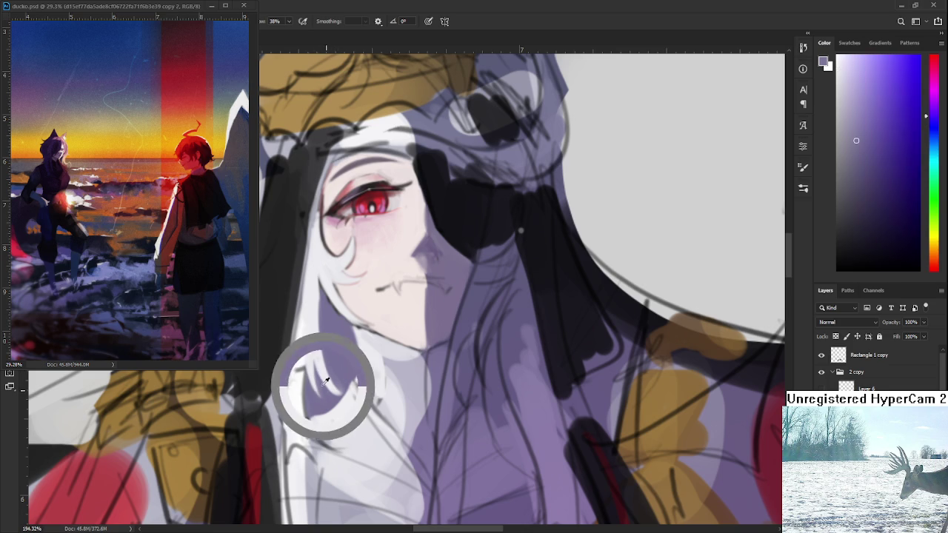
left_click(329, 338, "alt")
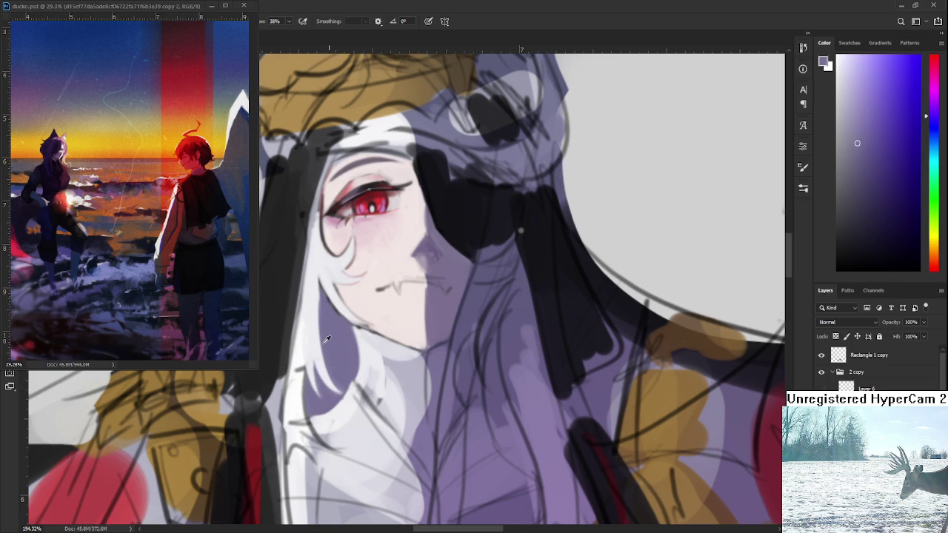
left_click(332, 285, "alt")
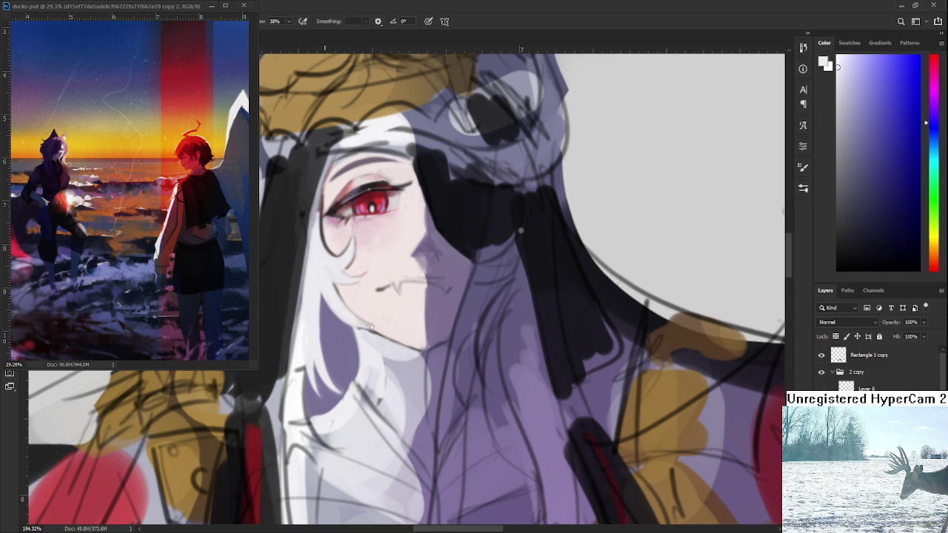
Step: Pick a red from around the eye and draw a thin dark red line along the jaw
left_click(366, 314, "alt")
left_click(326, 226, "alt")
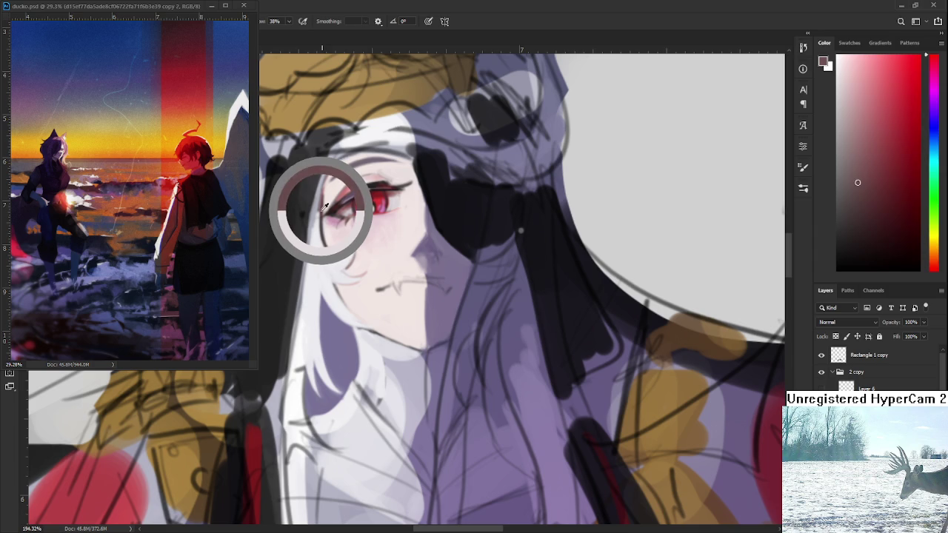
left_click_drag(326, 222, 326, 215)
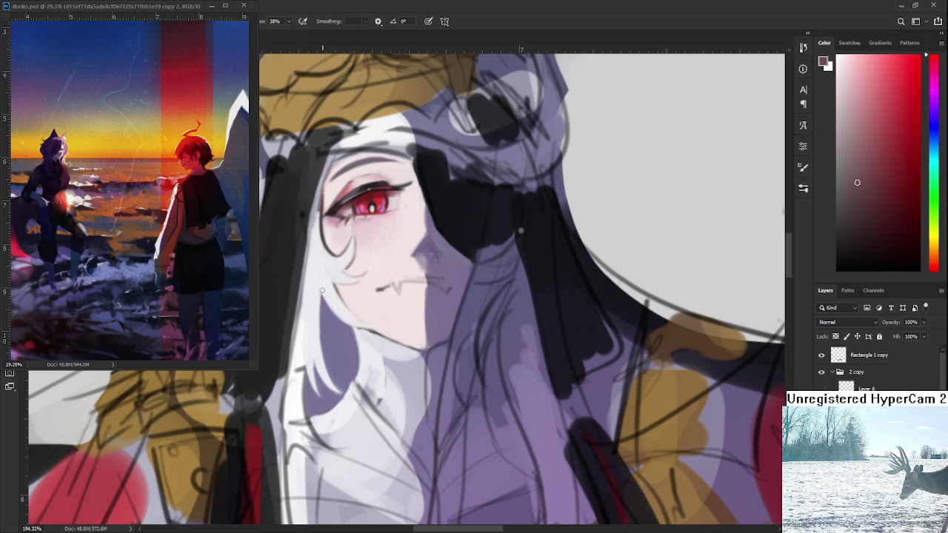
left_click_drag(320, 291, 374, 327)
Step: Softly brighten the cheek and jaw with light pink sampled from the cheek
left_click(351, 299, "alt")
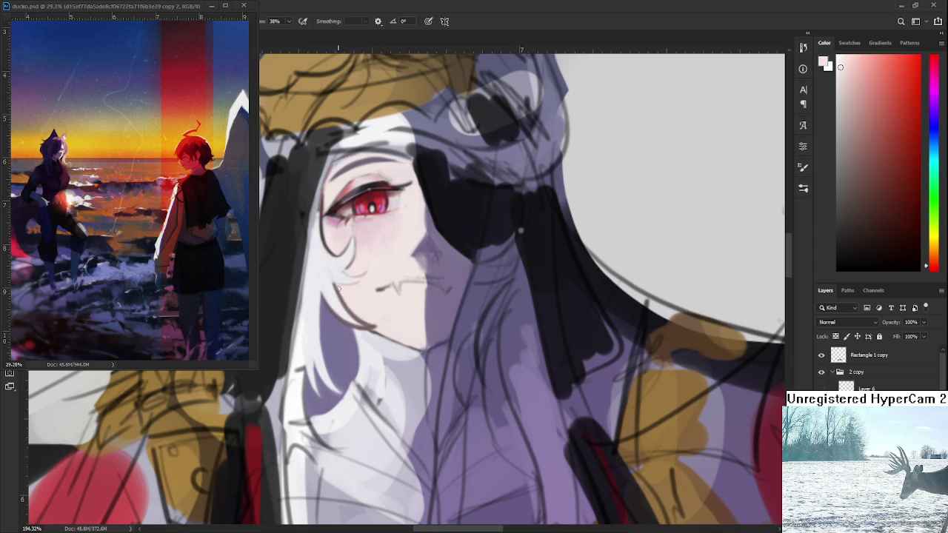
left_click_drag(345, 292, 370, 320)
scroll(384, 320, "down", 5)
scroll(384, 319, "down", 1)
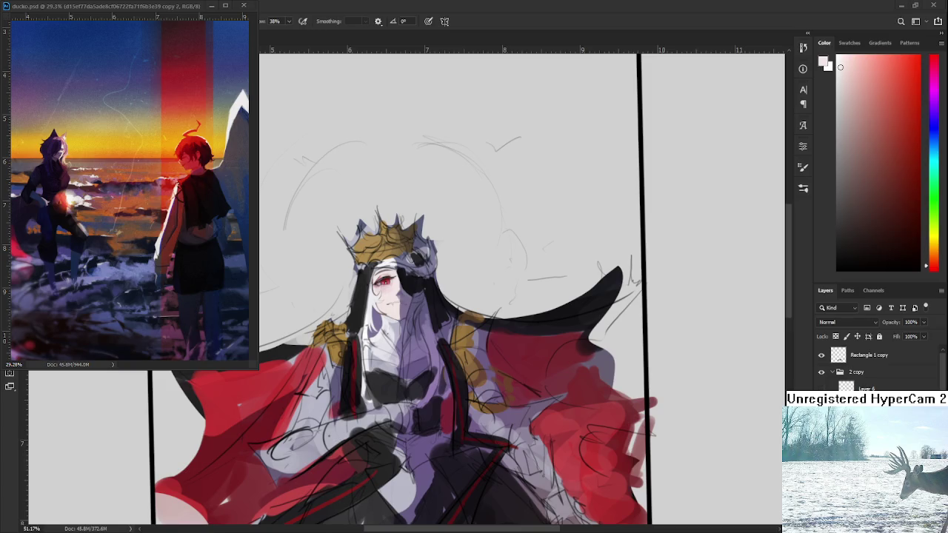
scroll(373, 344, "up", 3)
scroll(373, 344, "up", 3)
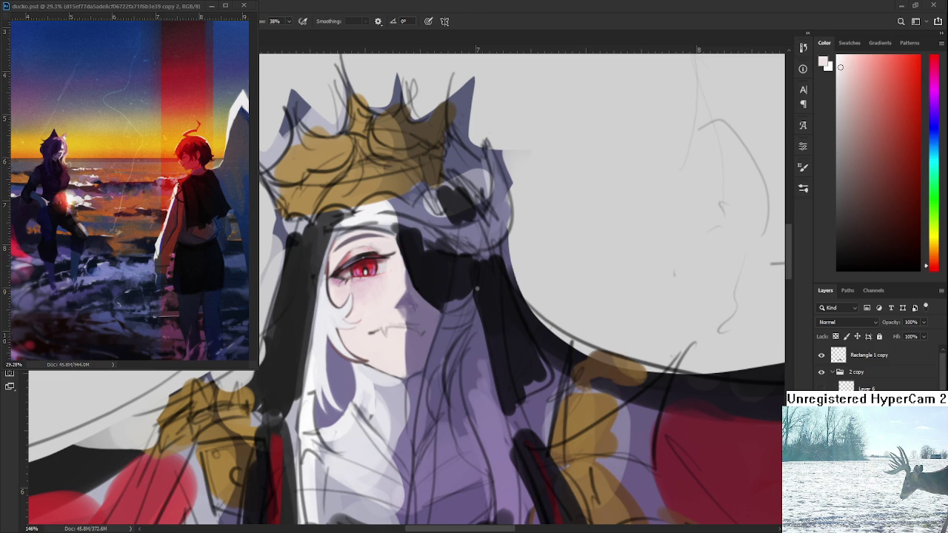
Step: Sample pale purple, near-white, bluish and grey tones from the hair and cheek while panning around the face
left_click(337, 354, "alt")
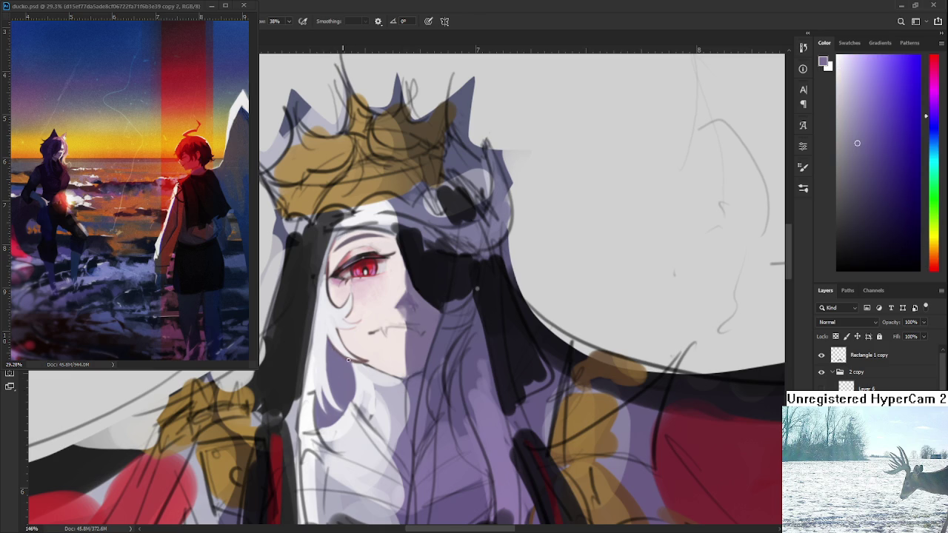
left_click(348, 346, "alt")
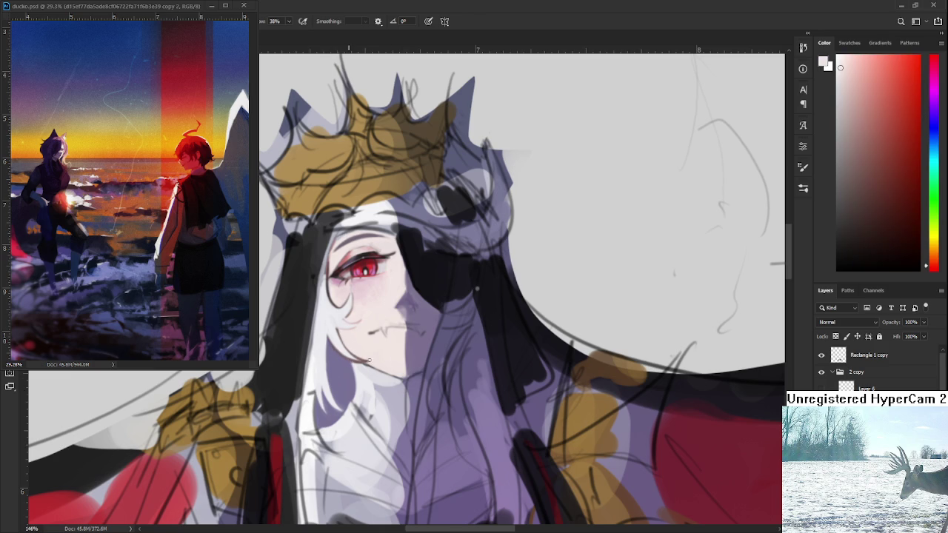
left_click(339, 326, "alt")
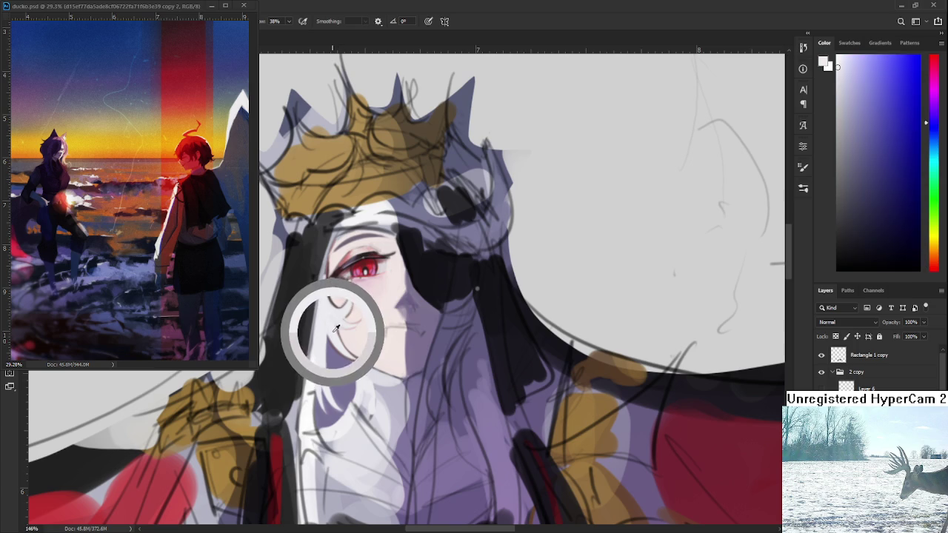
left_click(324, 286, "alt")
left_click_drag(324, 286, 334, 249)
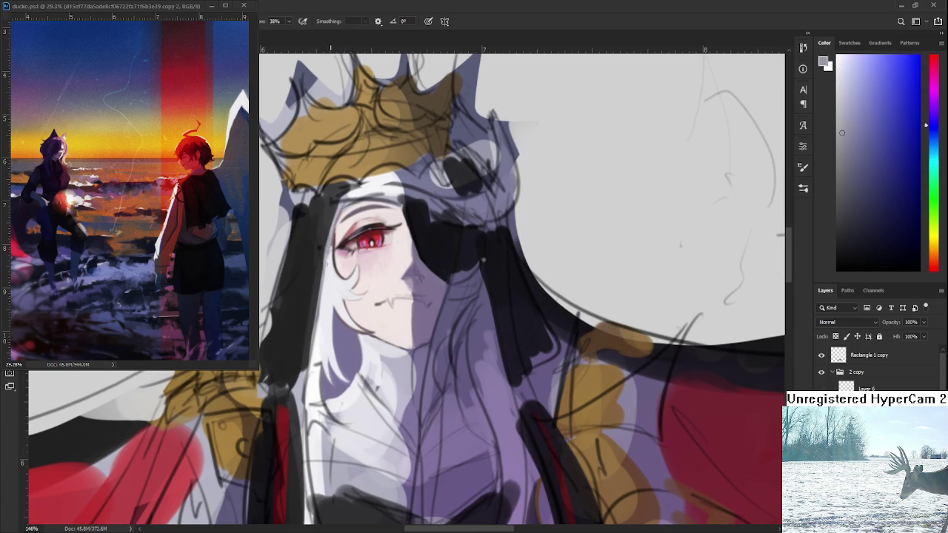
left_click(328, 292, "alt")
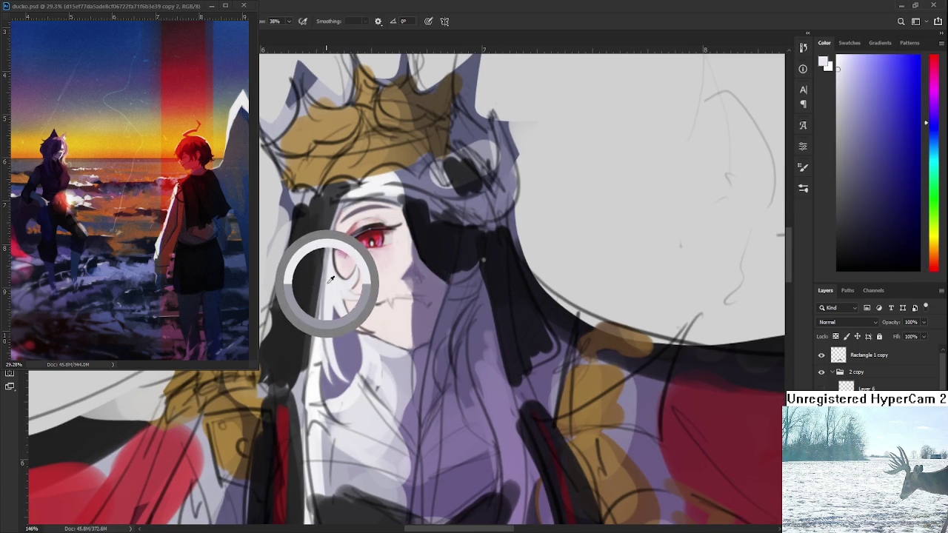
left_click(328, 250, "alt")
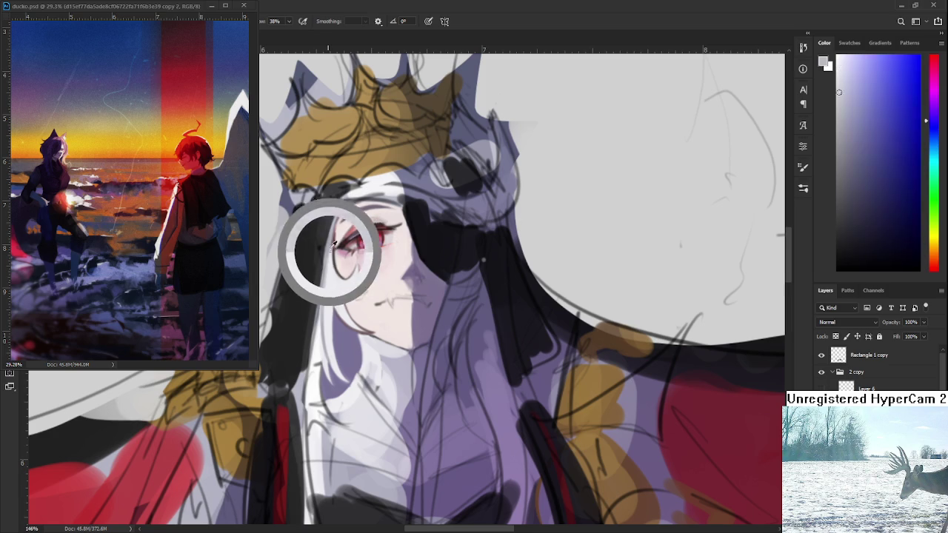
left_click(326, 295, "alt")
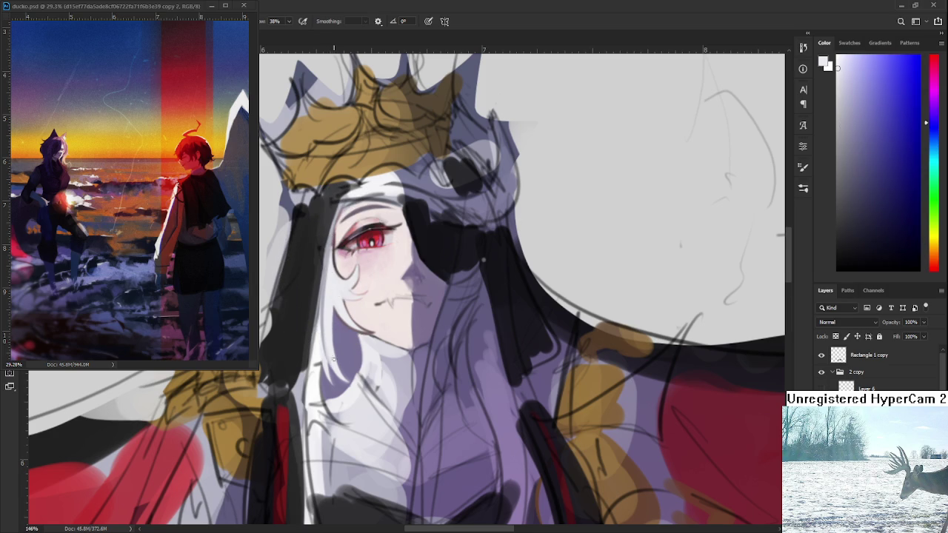
left_click_drag(336, 285, 321, 378)
left_click(320, 330, "alt")
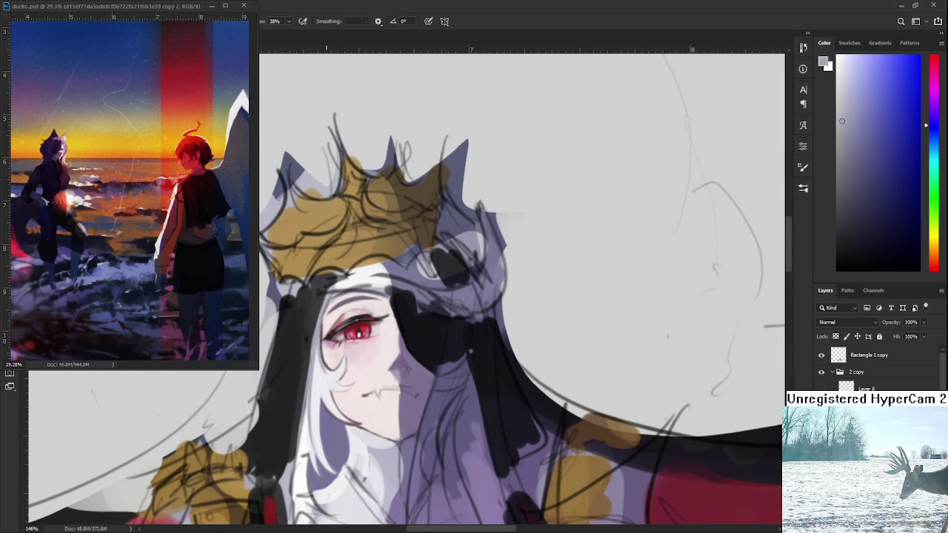
left_click(320, 368, "alt")
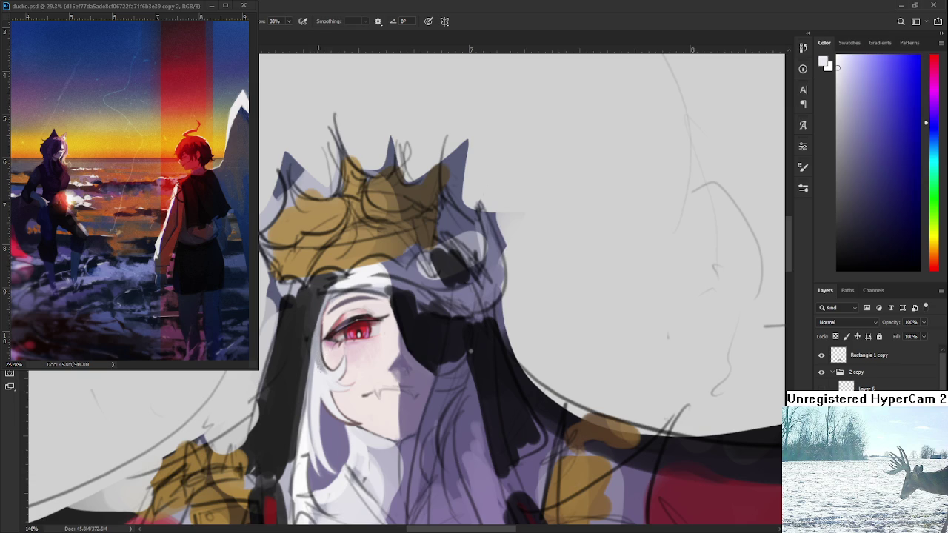
left_click(326, 366, "alt")
left_click(329, 373, "alt")
Step: Shift the view onto the face and tilt the canvas with the Rotate View tool (R)
scroll(369, 290, "down", 2)
scroll(369, 289, "down", 1)
scroll(367, 291, "up", 3)
scroll(364, 293, "up", 1)
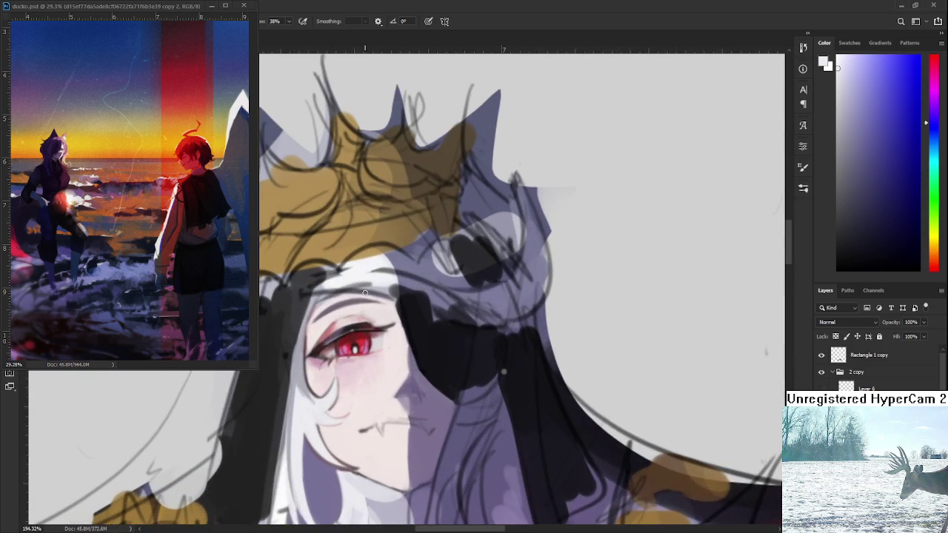
left_click_drag(364, 294, 377, 297)
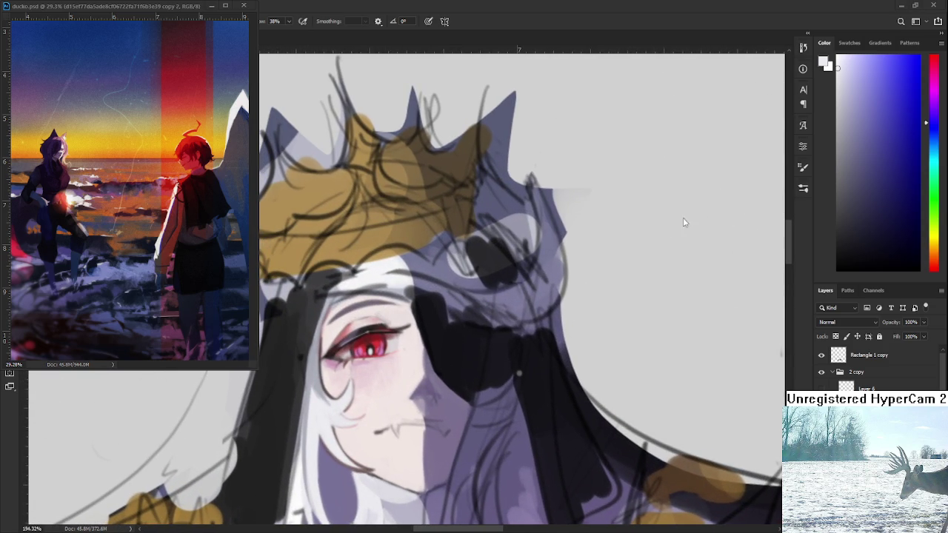
left_click(452, 340, "alt")
key("r")
left_click_drag(451, 340, 499, 324)
Step: Paint dark strokes along the eye's left edge to deepen its outline
key("b")
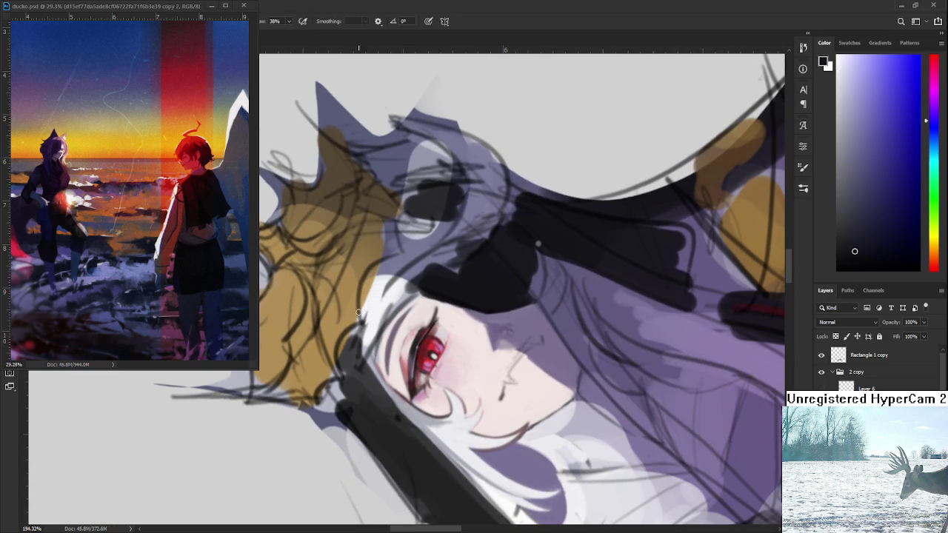
left_click_drag(379, 354, 379, 378)
mouse_move(386, 332)
left_mouse_down()
mouse_move(381, 364)
mouse_move(410, 304)
mouse_move(430, 289)
mouse_move(385, 377)
left_mouse_up()
key("x")
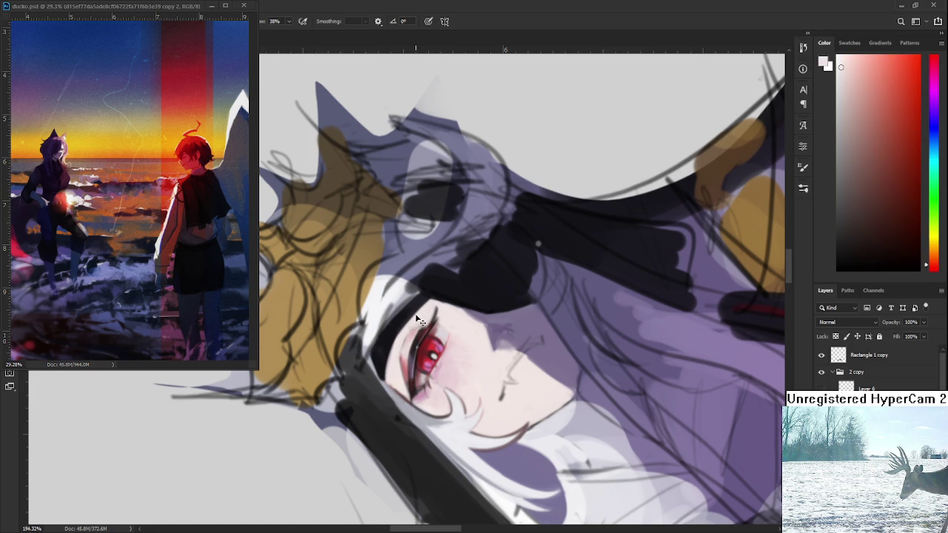
Step: Sample a pale skin tone, then rotate the canvas view back upright
left_click(388, 377, "alt")
left_click_drag(387, 378, 337, 349)
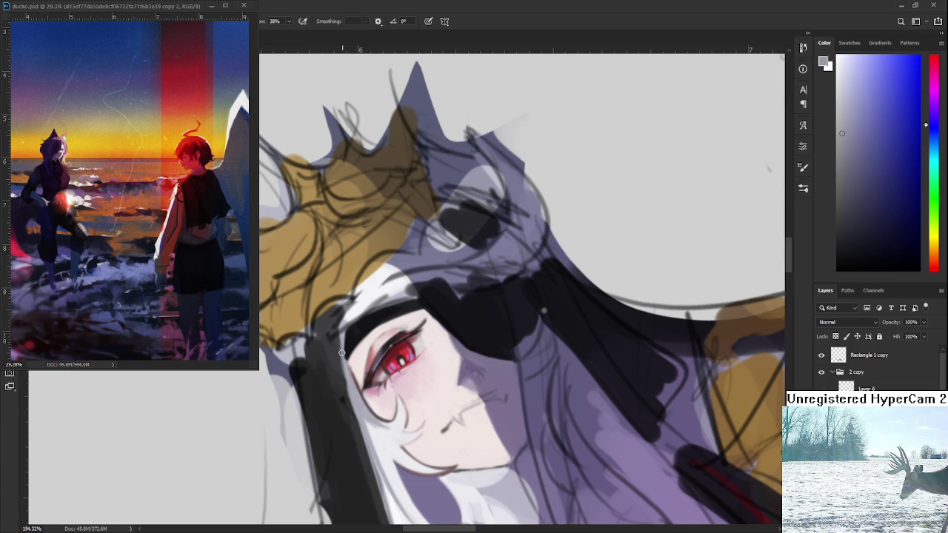
mouse_move(346, 373)
left_mouse_down()
mouse_move(496, 398)
mouse_move(470, 360)
mouse_move(426, 410)
mouse_move(447, 412)
left_mouse_up()
scroll(450, 431, "up", 1)
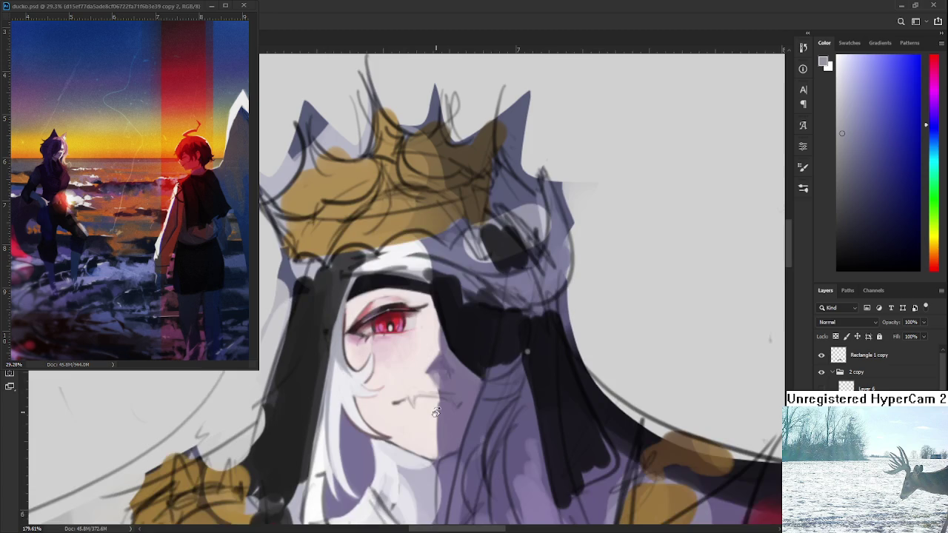
Step: Sample the dark red outline colour and paint over the jaw line to darken and thicken it
scroll(449, 432, "up", 1)
mouse_move(457, 419)
left_mouse_down()
mouse_move(417, 382)
mouse_move(371, 308)
left_mouse_up()
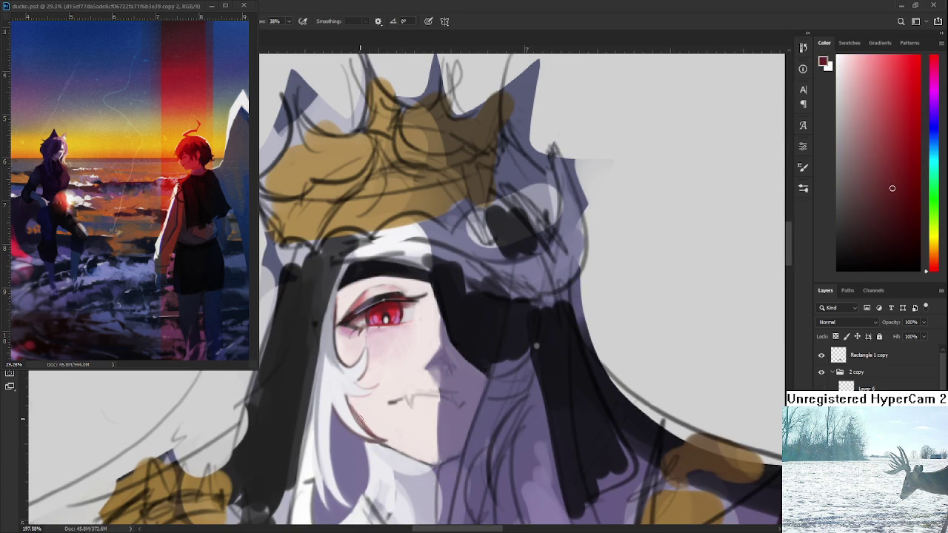
left_click(372, 416, "alt")
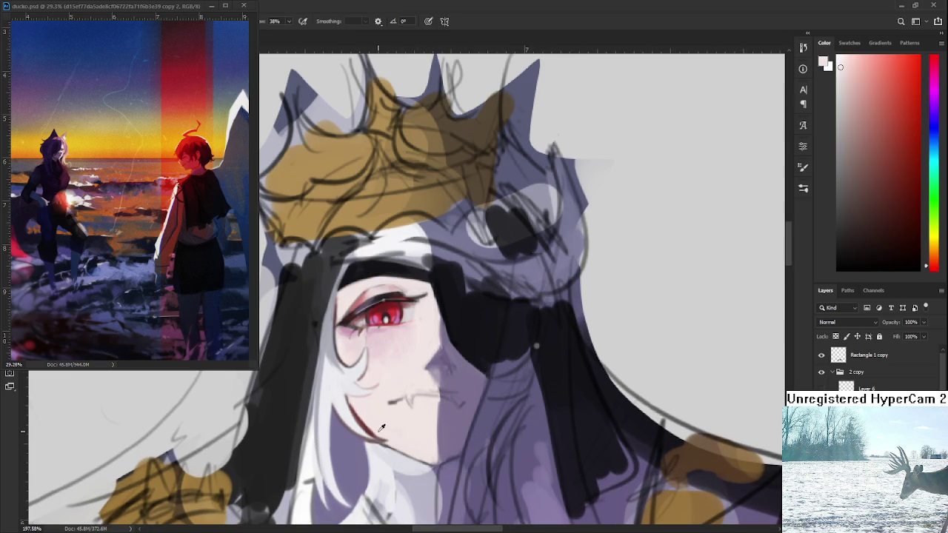
left_click(363, 411, "alt")
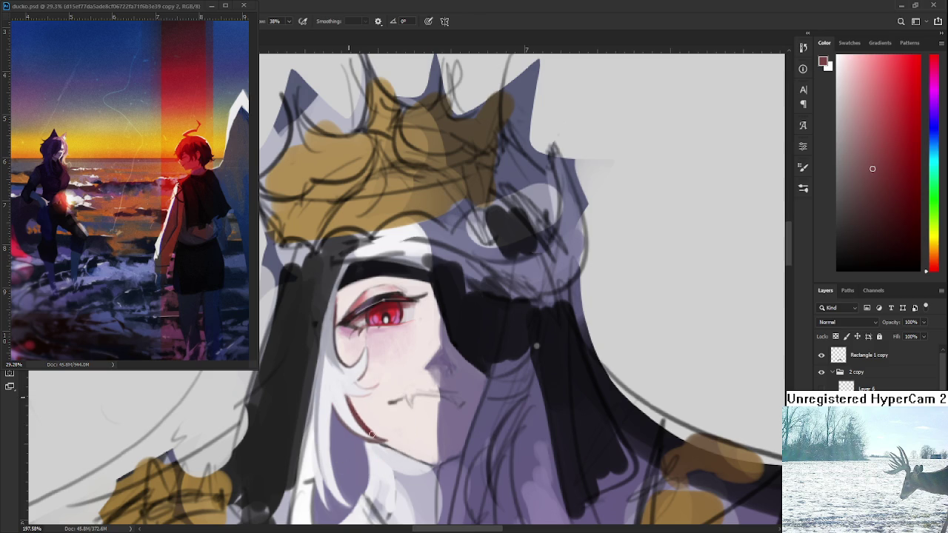
left_click(365, 428, "alt")
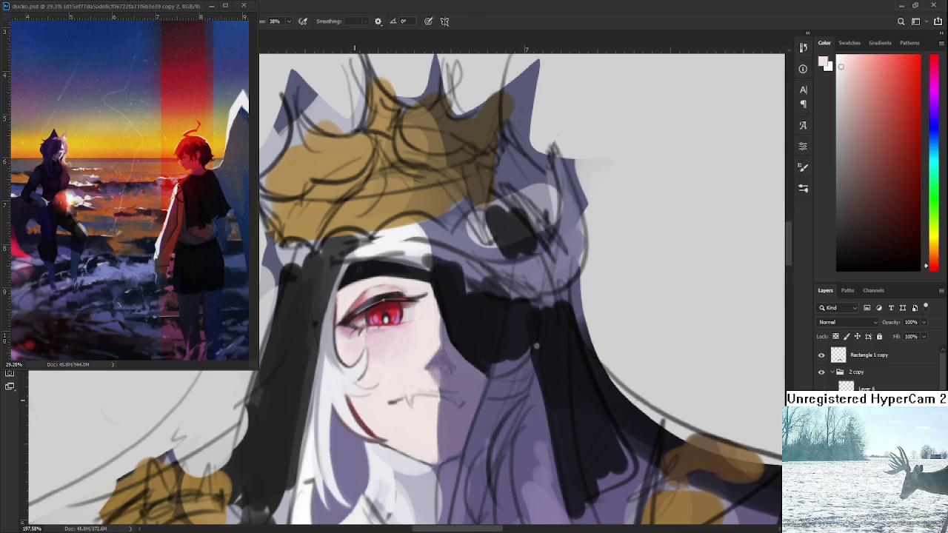
left_click(385, 450, "alt")
left_click(367, 430, "alt")
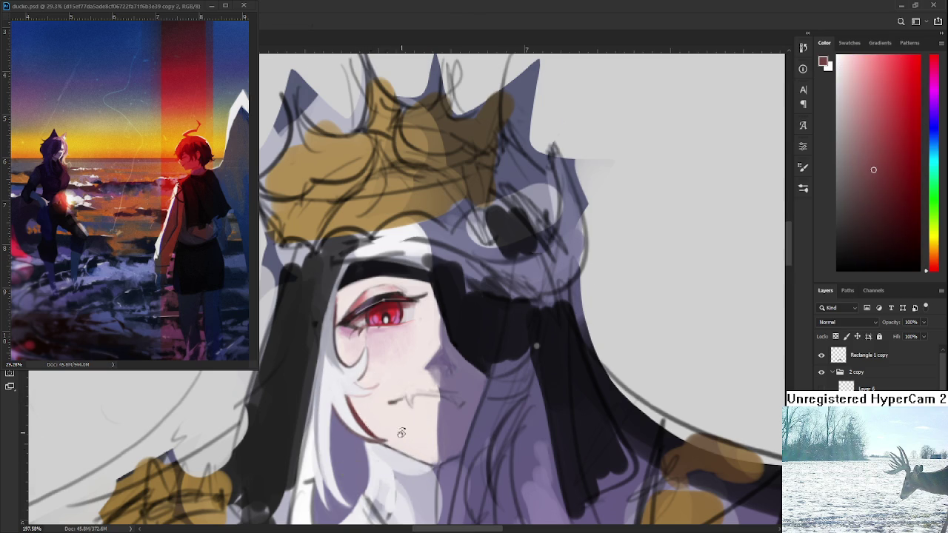
scroll(399, 431, "down", 2)
scroll(385, 426, "down", 1)
left_click_drag(365, 419, 339, 387)
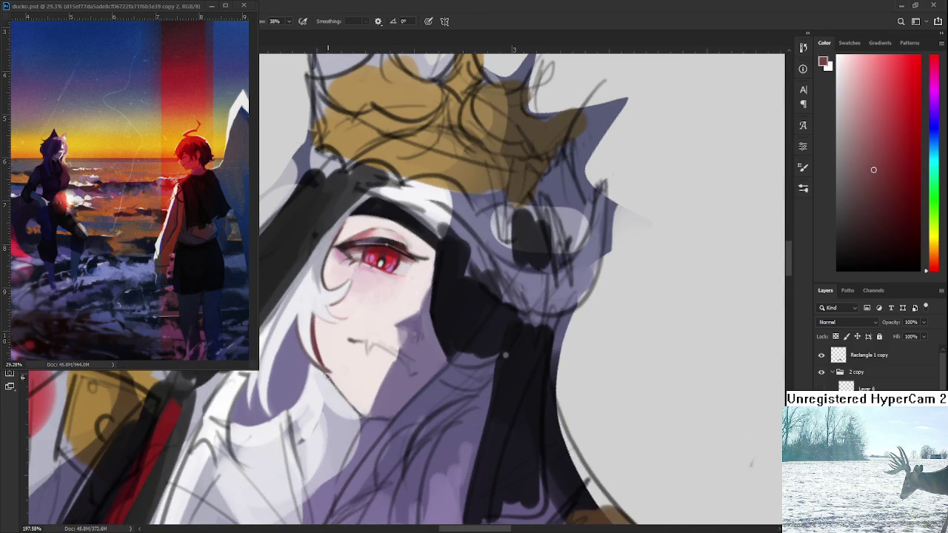
Step: Pick up the pale skin colour of the face and rotate the canvas view with R
left_click(362, 400, "alt")
left_click(334, 397, "alt")
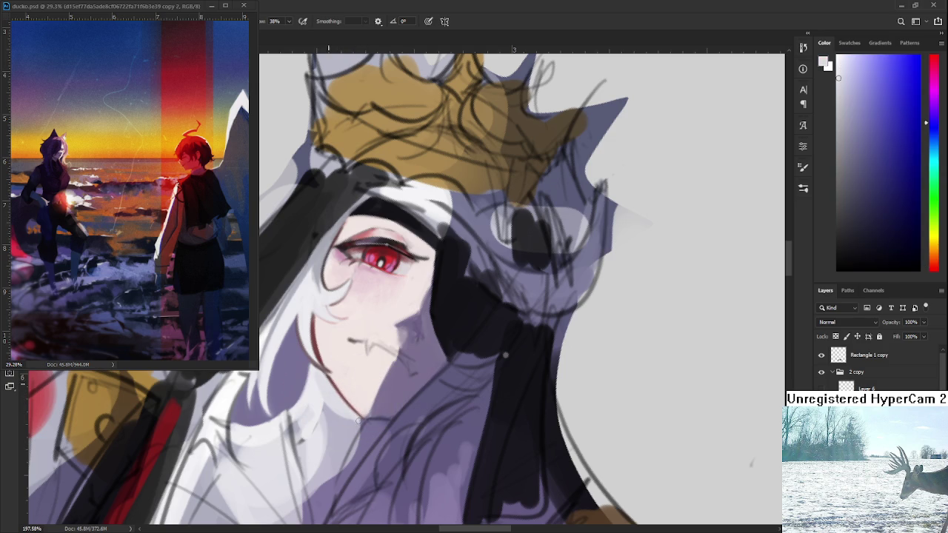
key("r")
left_click_drag(357, 419, 448, 376)
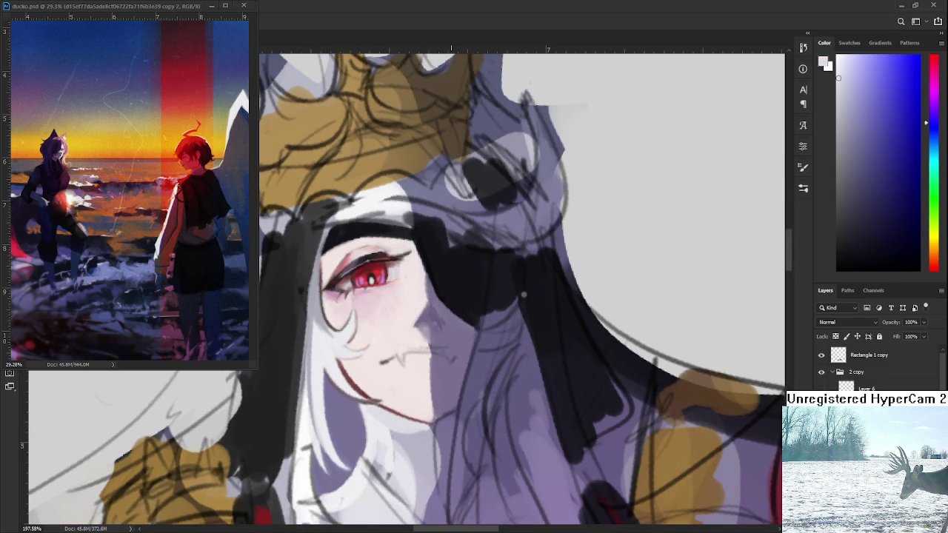
scroll(450, 361, "down", 4)
Step: Zoom onto the face and sample skin and dark red tones around the mouth
scroll(449, 361, "down", 3)
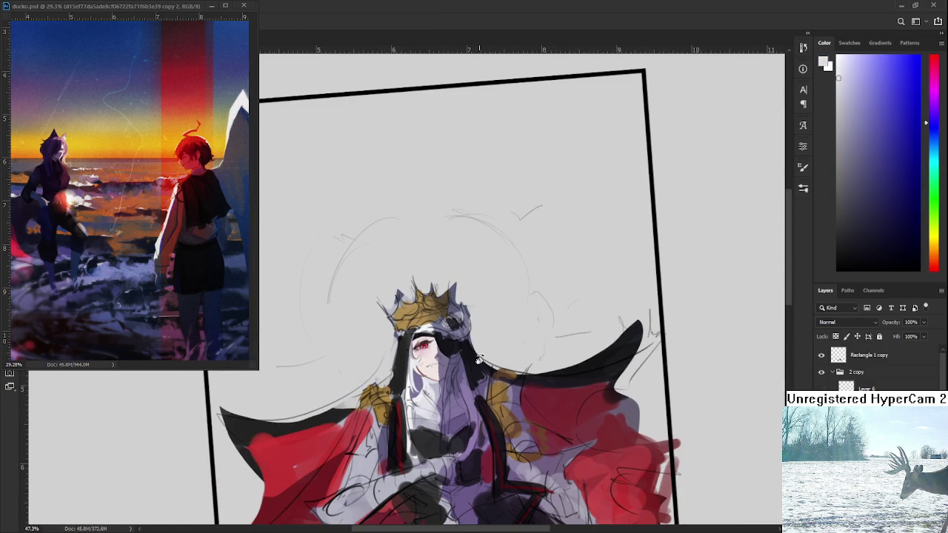
scroll(480, 360, "up", 2)
scroll(474, 359, "up", 2)
scroll(445, 359, "up", 2)
scroll(430, 355, "up", 1)
key("b")
left_click(355, 346, "alt")
left_click_drag(349, 388, 307, 420)
key("p")
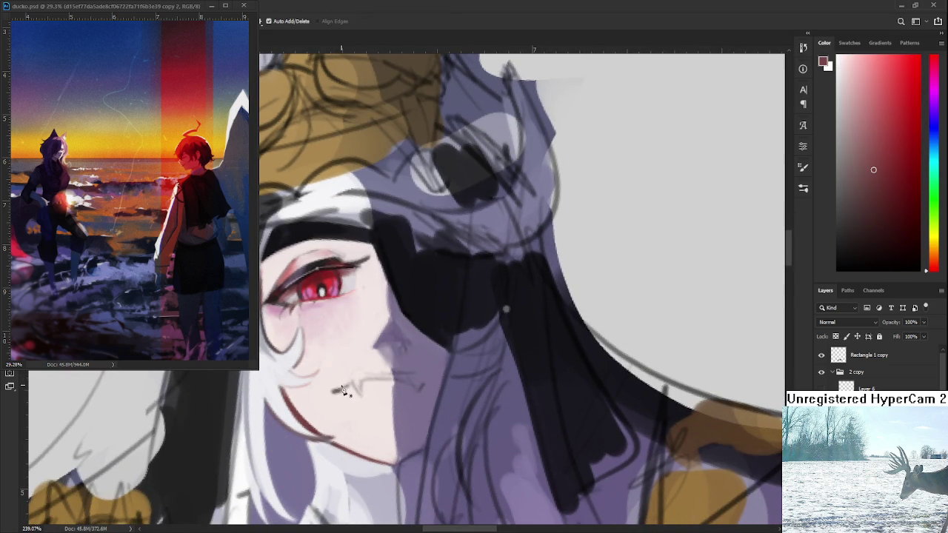
key("b")
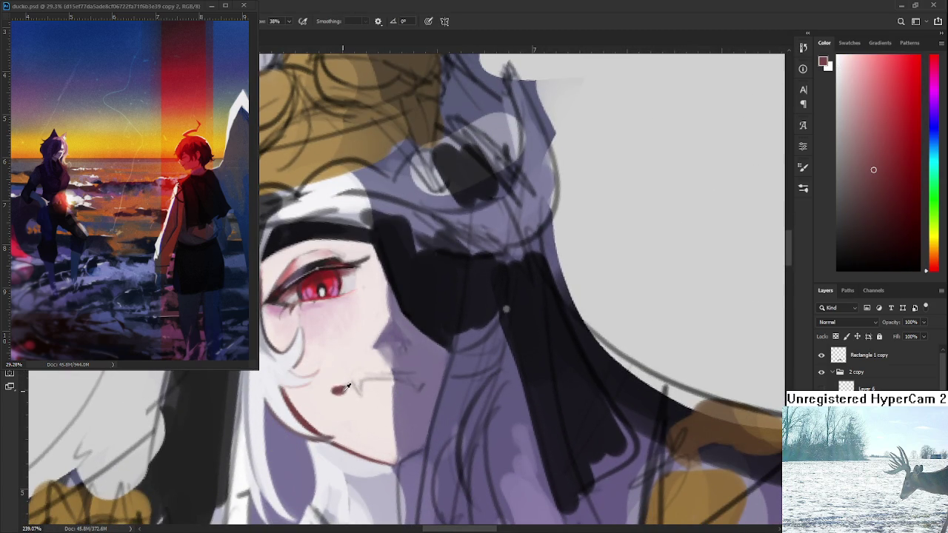
Step: Cover the old mouth tick mark with the light pink skin tone
left_click(342, 392, "alt")
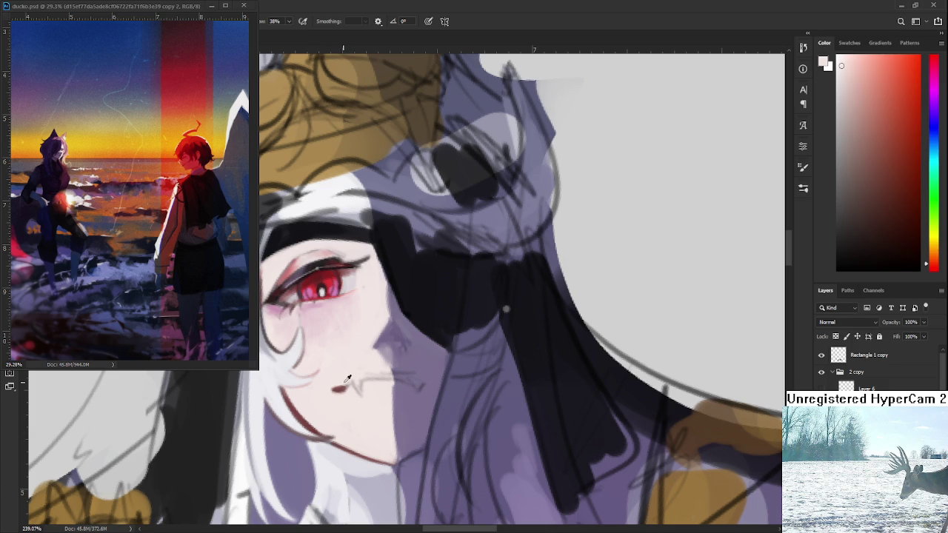
left_click(342, 389, "alt")
left_click(362, 386, "alt")
left_click(368, 392, "alt")
left_click(370, 388, "alt")
left_click_drag(368, 387, 362, 379)
Step: Extend the mouth line further to the right in a brighter navy-blue colour
left_click(356, 370, "alt")
left_click(348, 380, "alt")
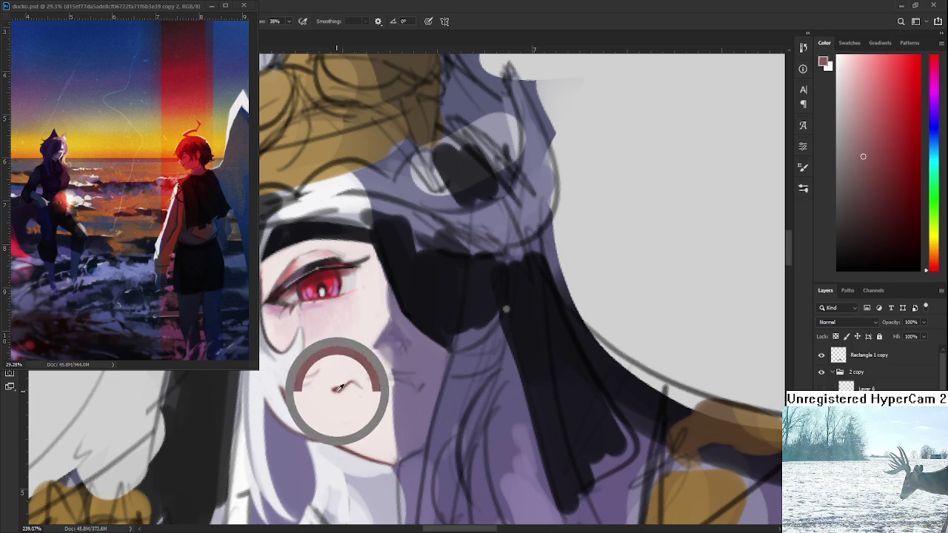
left_click(378, 375, "alt")
left_click(367, 372, "alt")
left_click(360, 381, "alt")
left_click(342, 387, "alt")
left_click(339, 380, "alt")
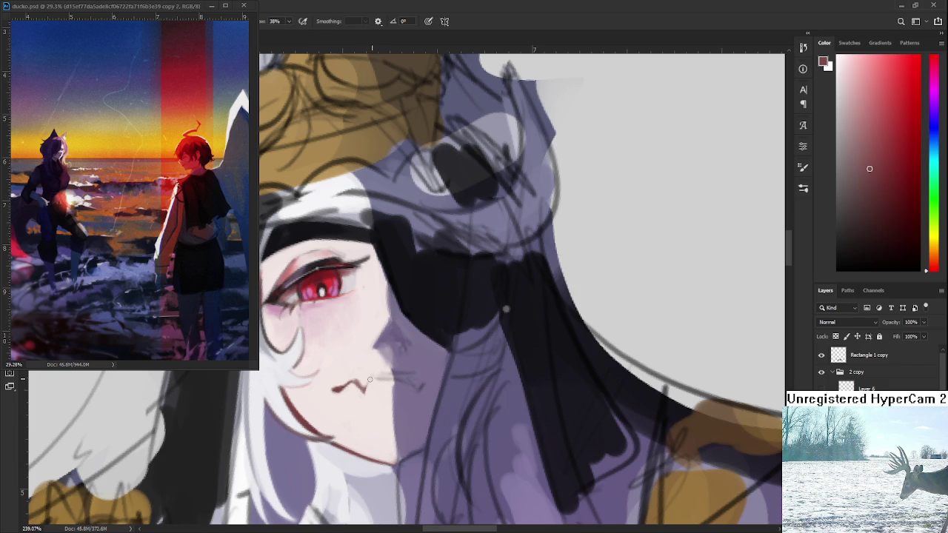
left_click(371, 379, "alt")
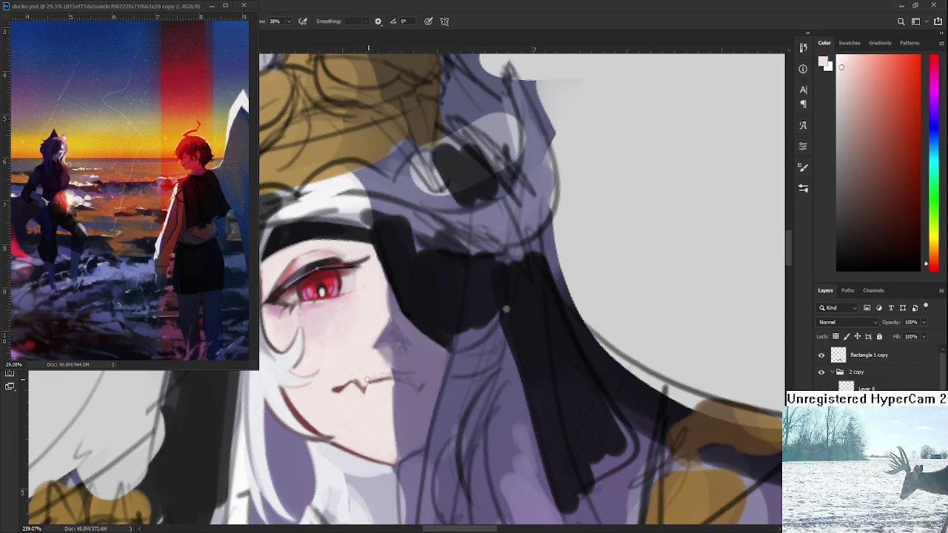
left_click(348, 387, "alt")
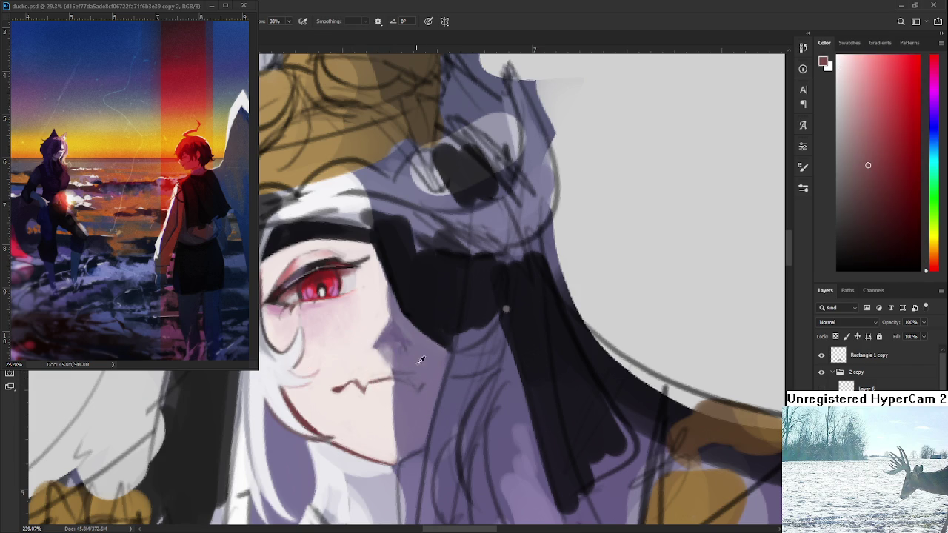
left_click(417, 381, "alt")
left_click(449, 312, "alt")
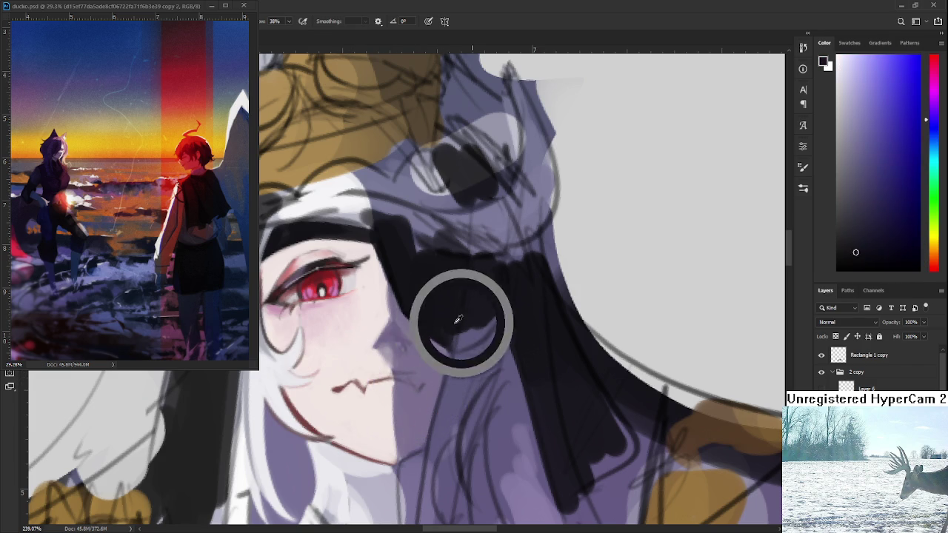
left_click_drag(877, 189, 882, 194)
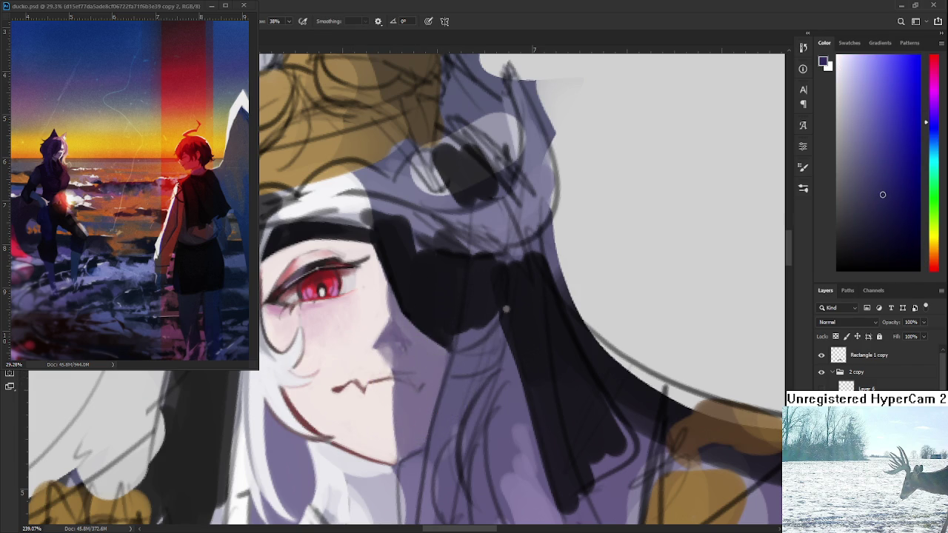
left_click_drag(394, 379, 419, 382)
Step: Tint the mouth line red using colour picked from the eye
left_click(419, 387, "alt")
left_click(421, 388, "alt")
left_click(428, 385, "alt")
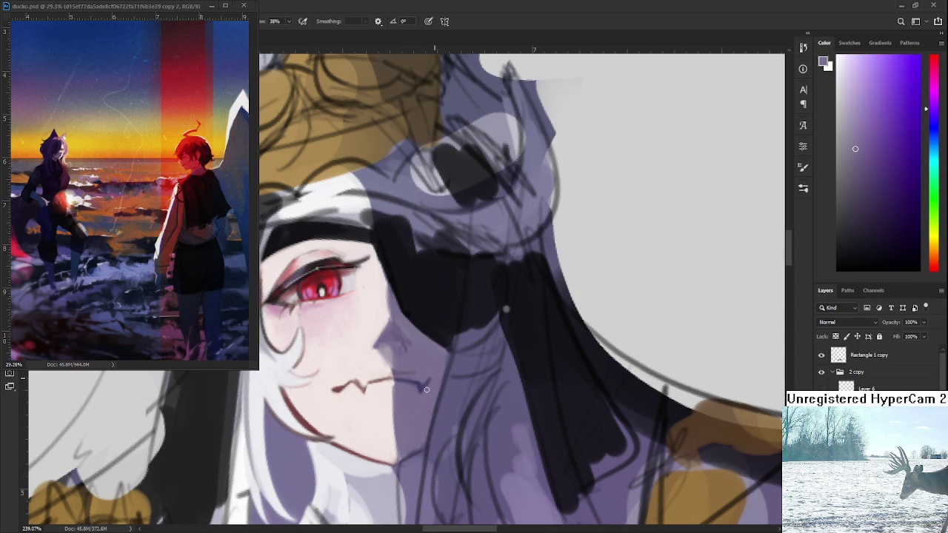
left_click(423, 384, "alt")
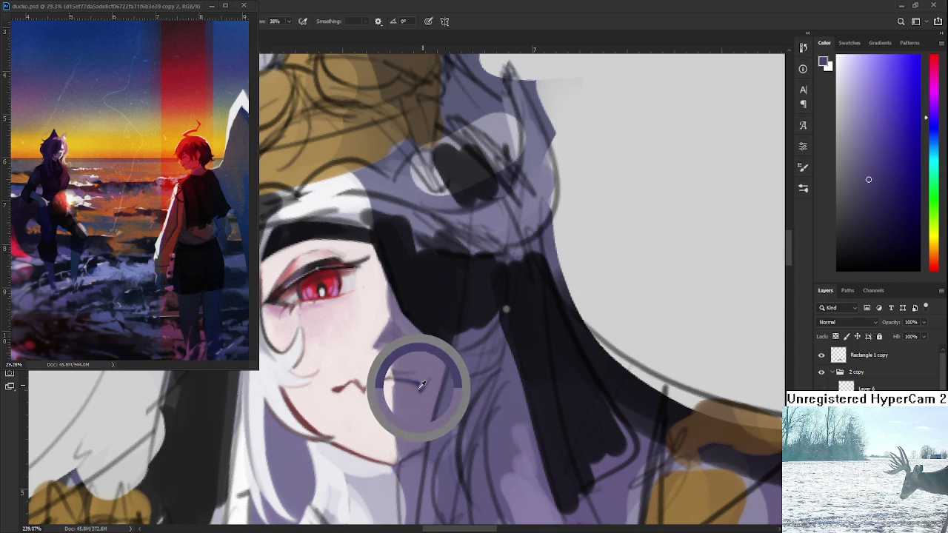
left_click(434, 378, "alt")
left_click(442, 375, "alt")
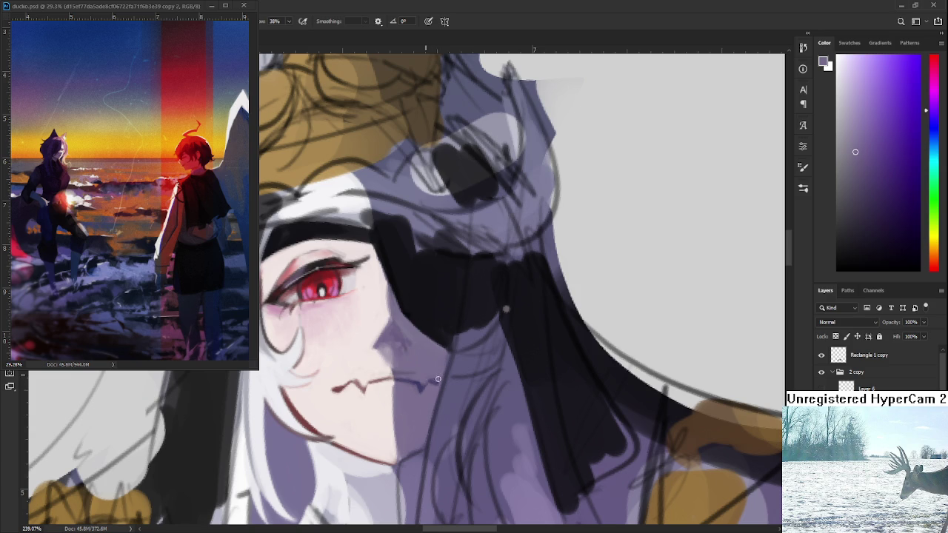
left_click(431, 373, "alt")
left_click(397, 388, "alt")
left_click_drag(394, 349, 328, 292, "alt")
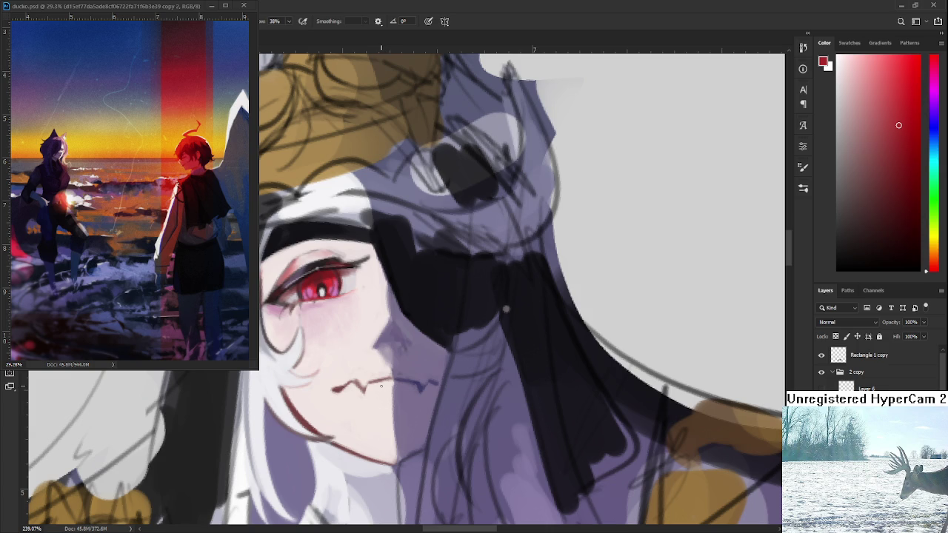
left_click_drag(379, 384, 393, 381)
scroll(506, 310, "down", 8)
scroll(431, 373, "up", 2)
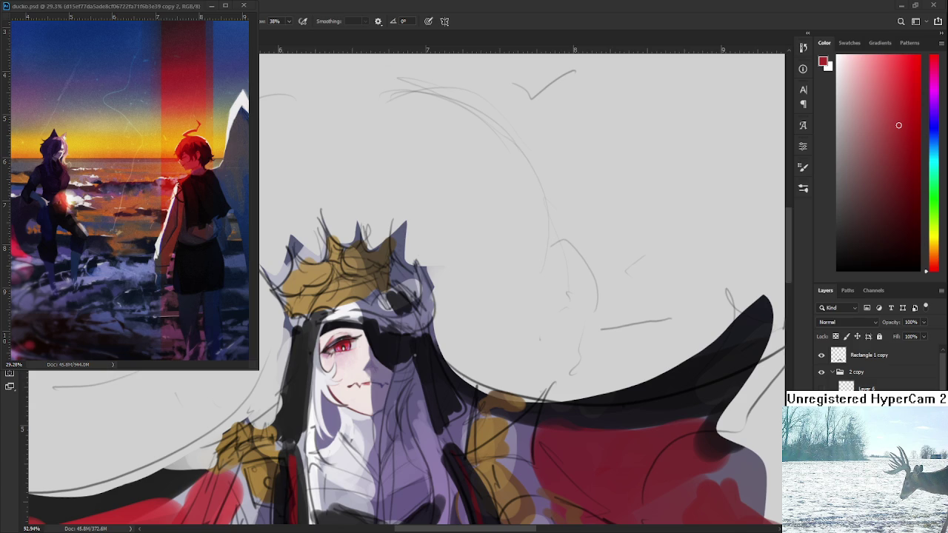
scroll(555, 55, "down", 3)
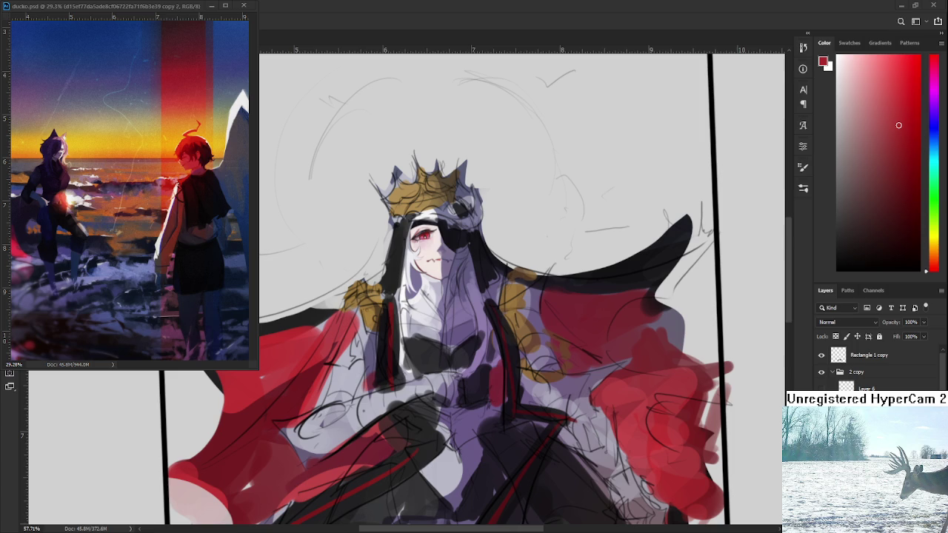
left_click_drag(445, 281, 426, 320)
scroll(419, 302, "up", 3)
Step: Sample several pinks at the mouth, then the red eye, the veil's greyish purple and the hair's white
scroll(418, 302, "up", 3)
scroll(418, 301, "up", 2)
scroll(419, 301, "up", 1)
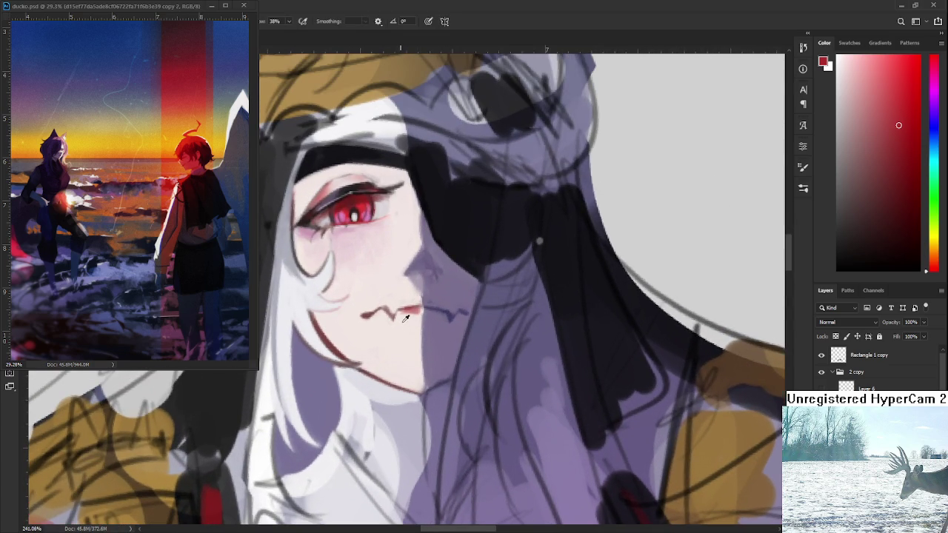
left_click(408, 316, "alt")
left_click(414, 318, "alt")
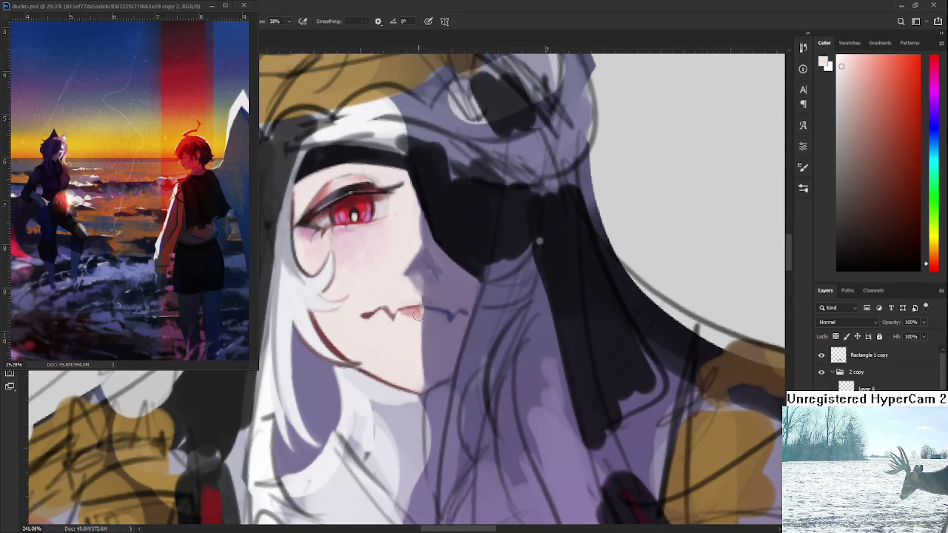
left_click(408, 317, "alt")
left_click(419, 310, "alt")
left_click_drag(420, 310, 408, 316)
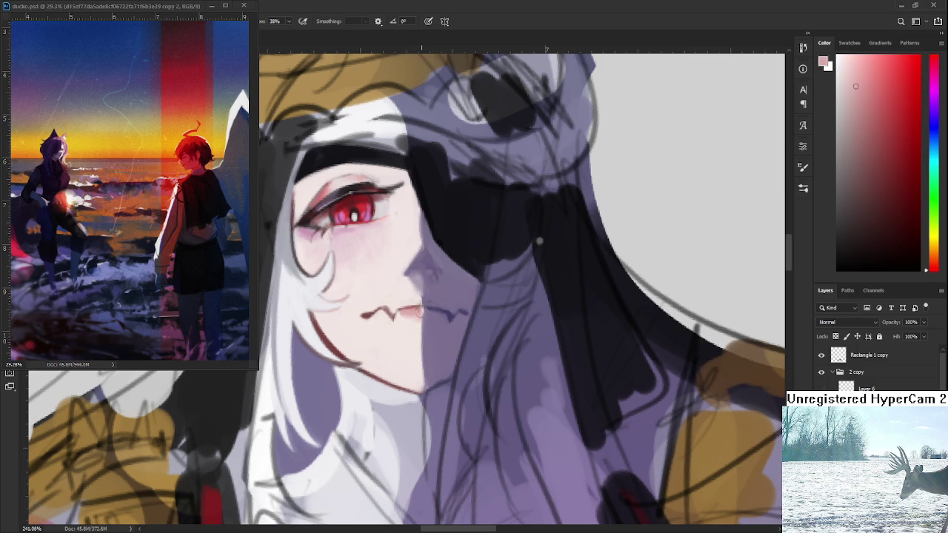
left_click(358, 216, "alt")
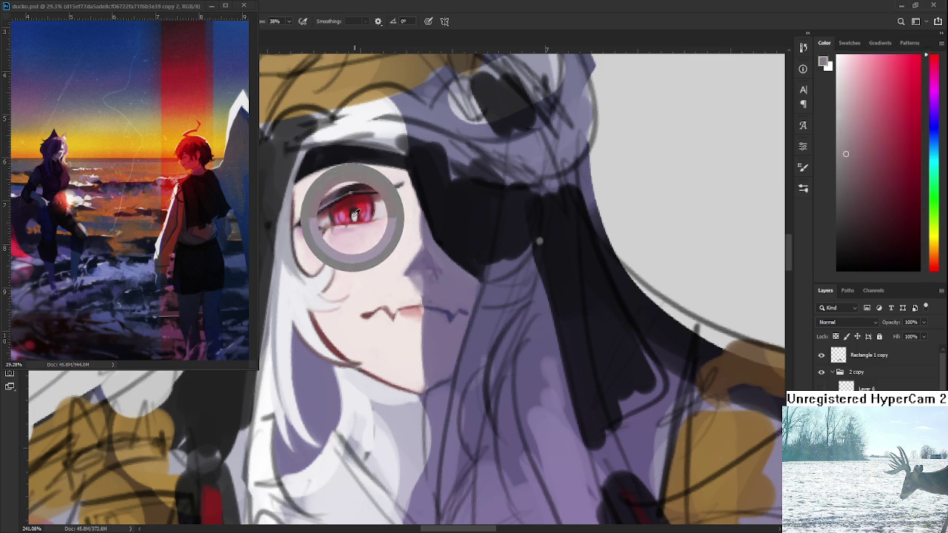
left_click(457, 109, "alt")
left_click_drag(457, 109, 349, 135)
Step: Return to the Brush and settle on the light violet shadow tone beside the mouth
key("p")
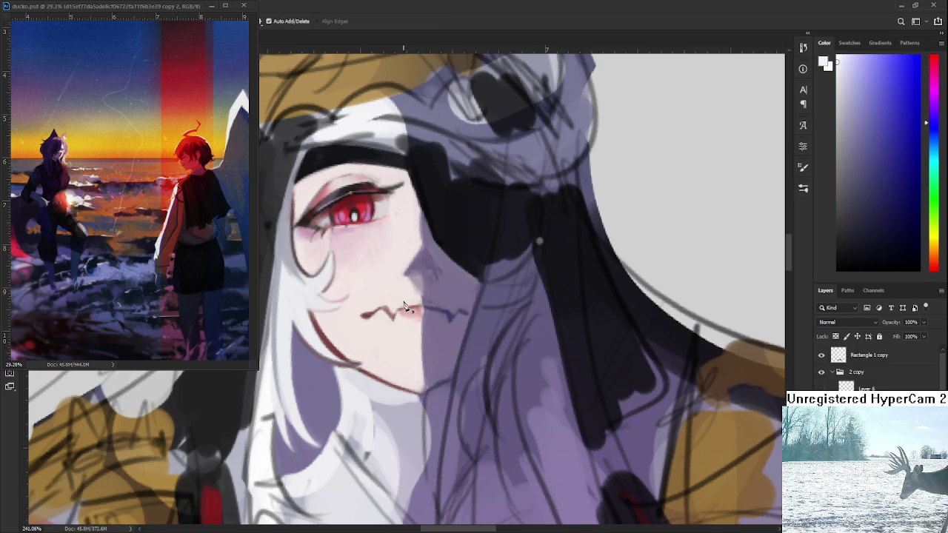
key("b")
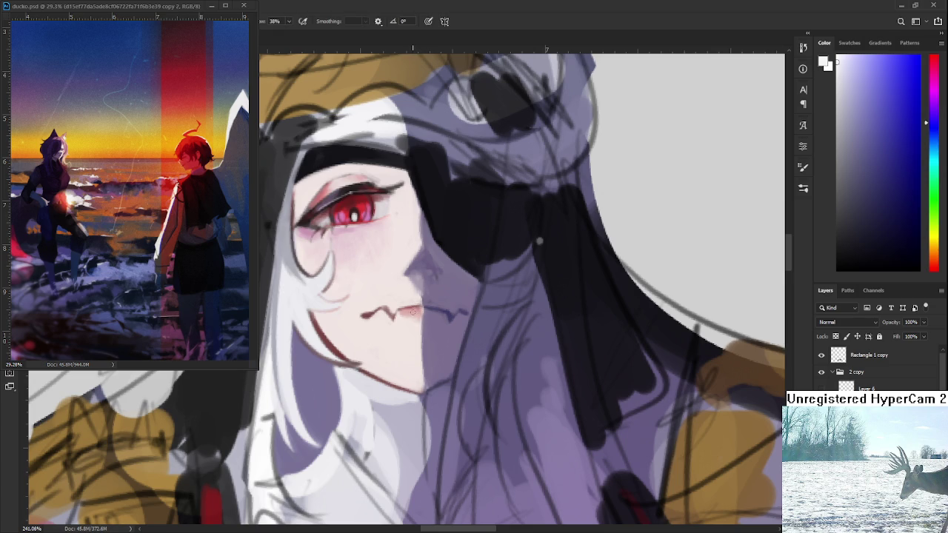
left_click(424, 311, "alt")
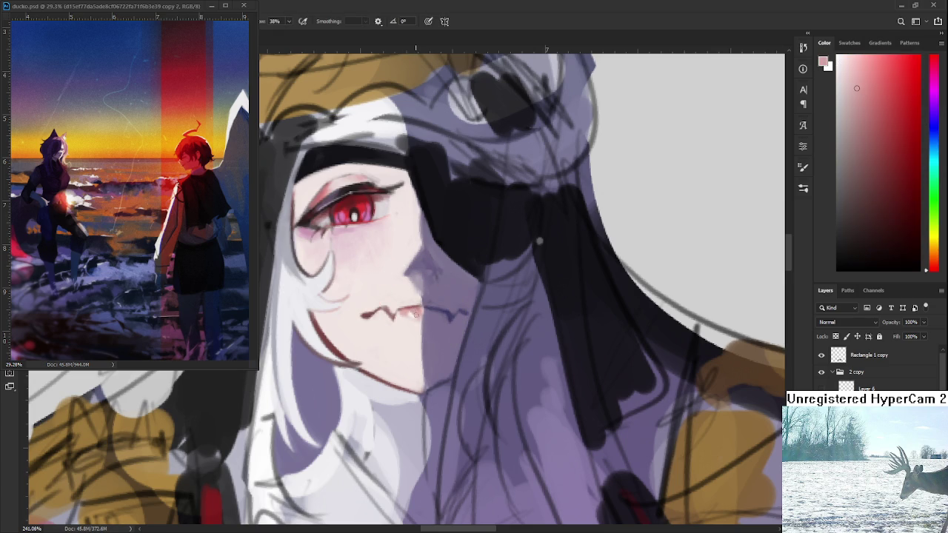
left_click(439, 310, "alt")
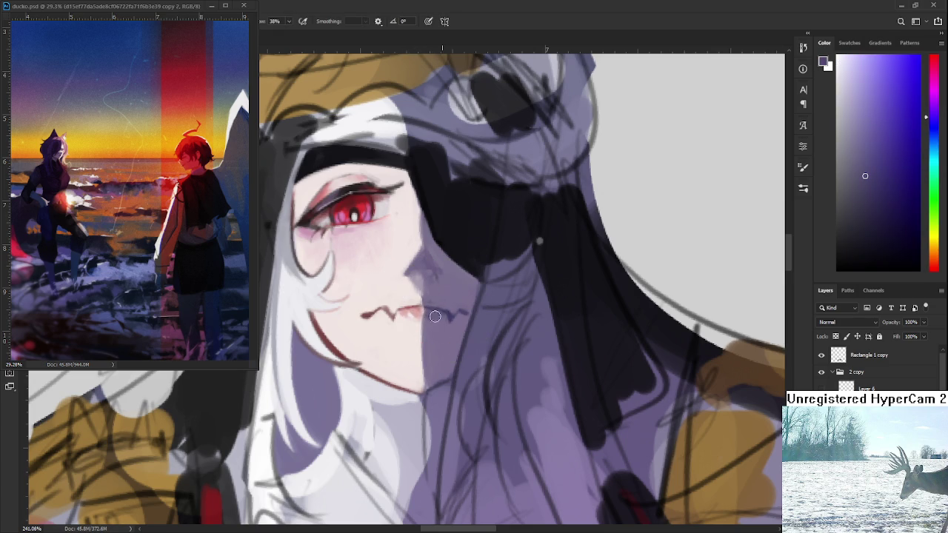
left_click(439, 320, "alt")
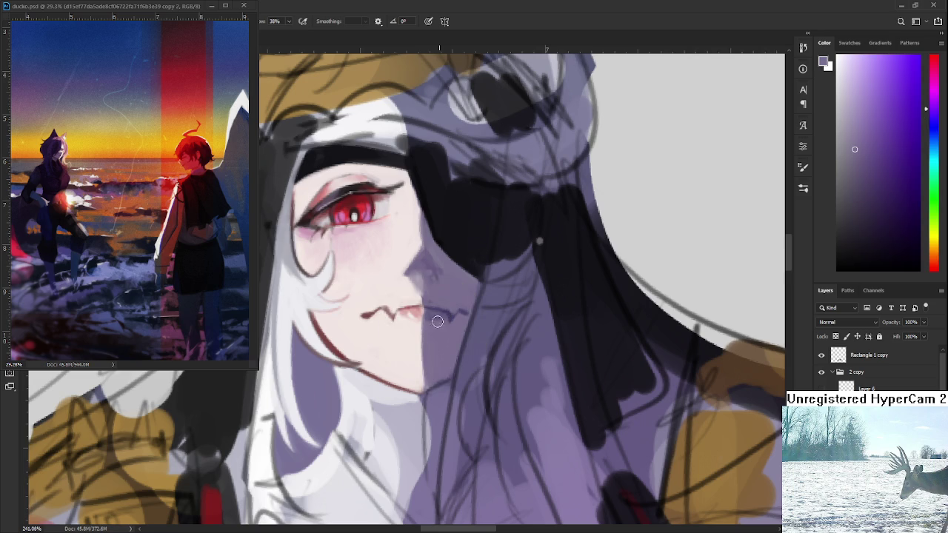
left_click(445, 311, "alt")
scroll(449, 266, "down", 5)
scroll(449, 266, "down", 4)
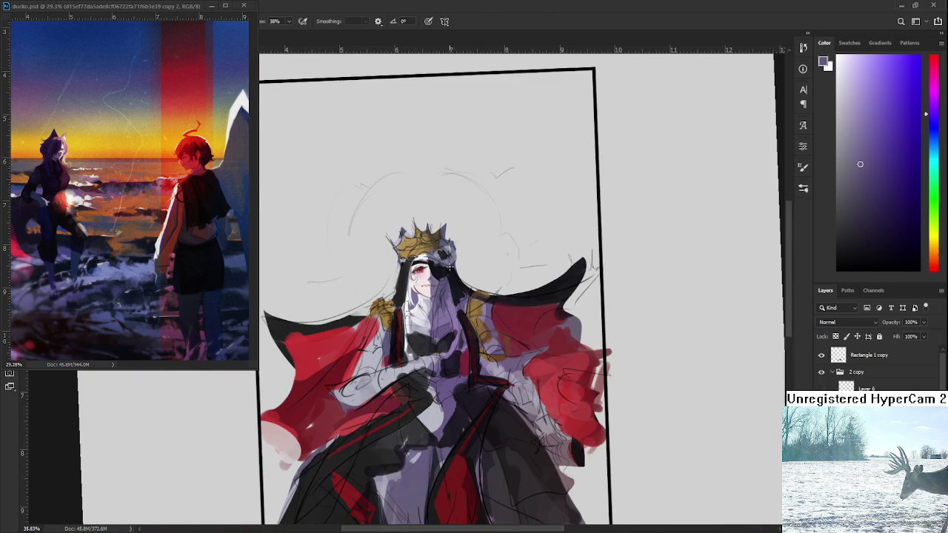
scroll(449, 267, "up", 2)
scroll(449, 267, "up", 2)
scroll(444, 311, "up", 2)
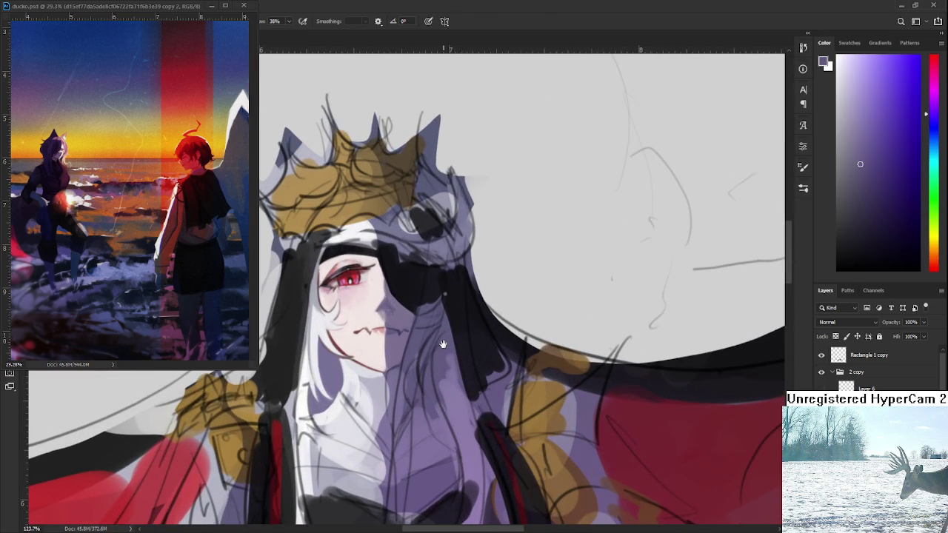
scroll(435, 366, "up", 1)
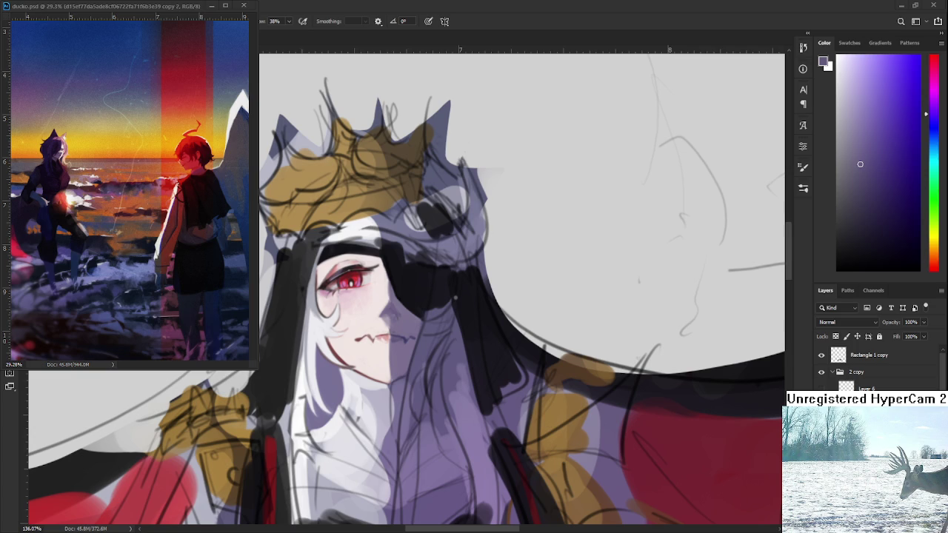
Step: Enlarge the brush and sample the dark reddish face tone plus light and darker chin pinks
scroll(482, 320, "down", 3)
scroll(469, 317, "down", 3)
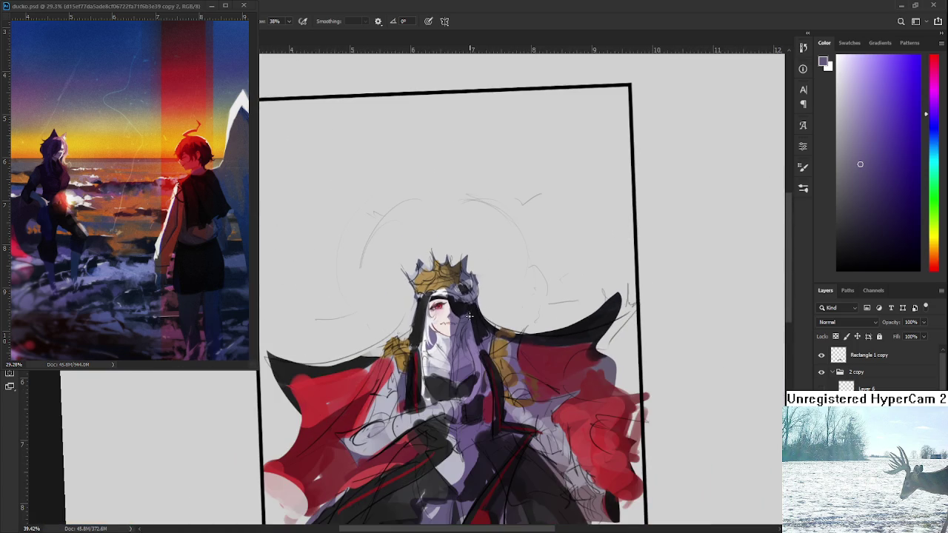
scroll(469, 317, "up", 2)
scroll(463, 311, "up", 2)
scroll(445, 300, "up", 1)
scroll(437, 296, "up", 1)
scroll(437, 297, "up", 1)
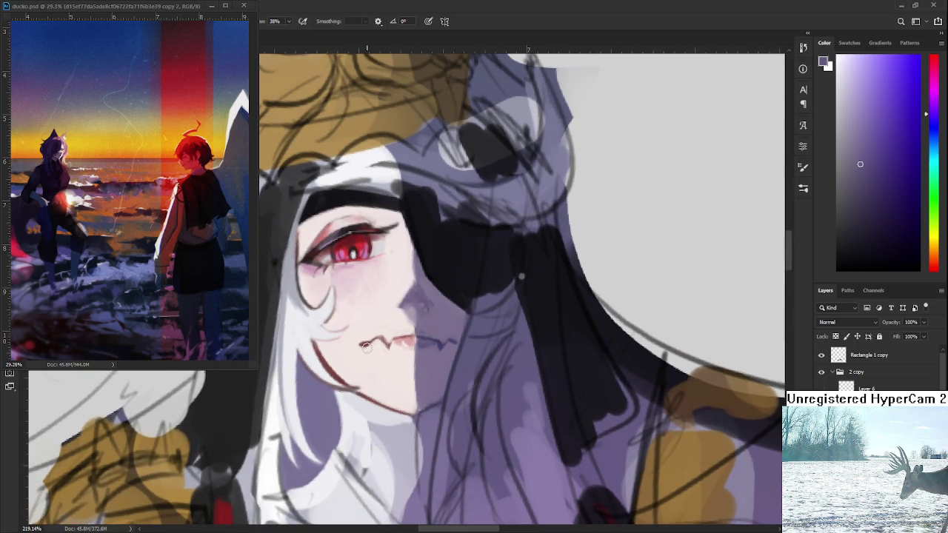
left_click(364, 337, "alt")
left_click(371, 339, "alt")
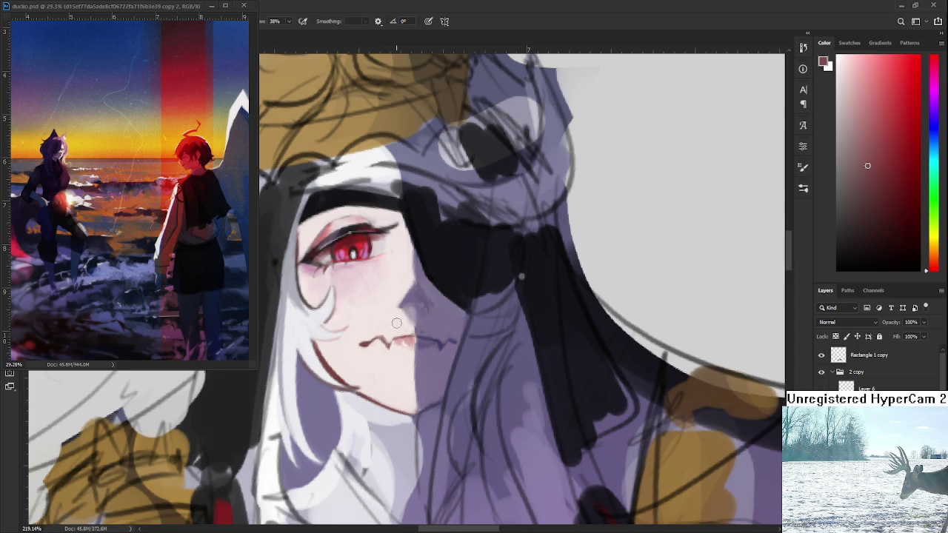
key("bracketright")
key("bracketright")
left_click(398, 362, "alt")
left_click(399, 360, "alt")
left_click(402, 357, "alt")
left_click(400, 356, "alt")
left_click(408, 356, "alt")
left_click(396, 371, "alt")
left_click(404, 372, "alt")
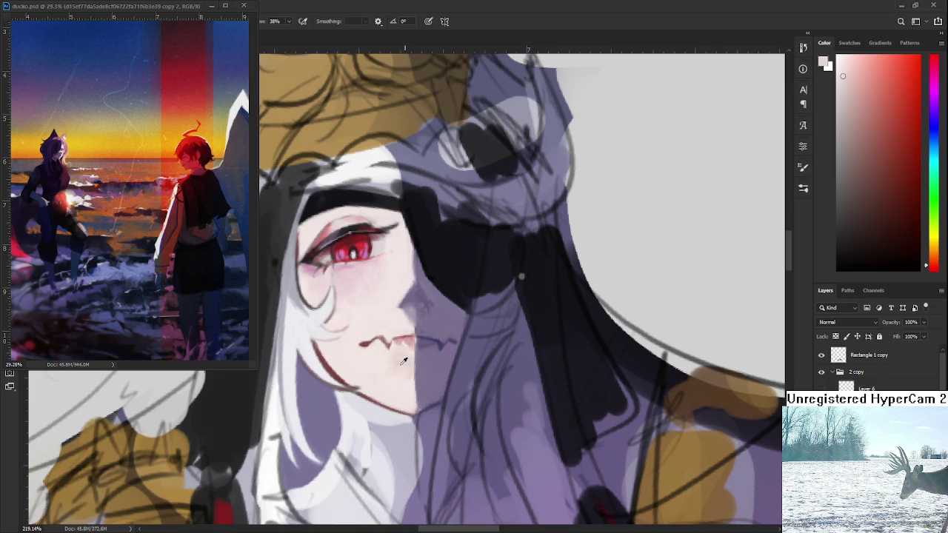
Step: Pick up the red-brown jaw line plus very light and deeper skin tones lower on the chin
left_click(376, 348, "alt")
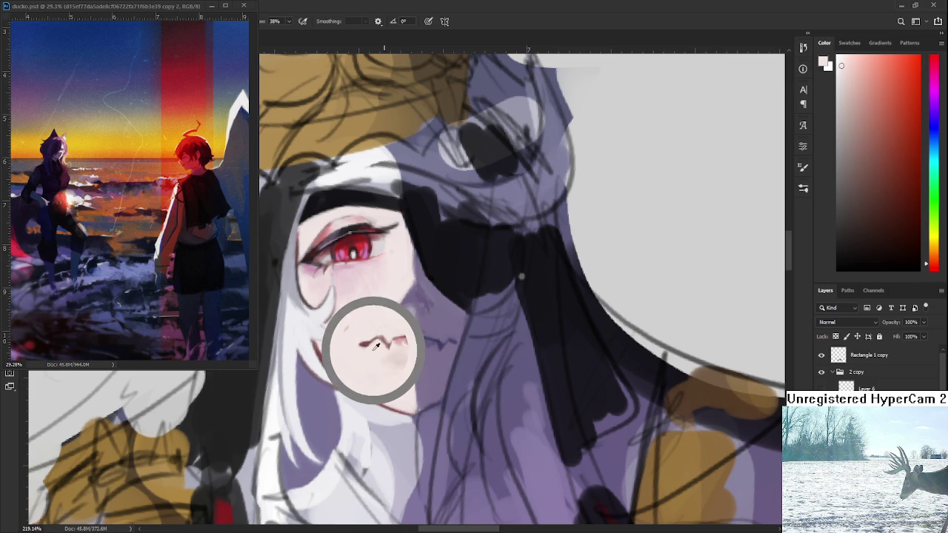
left_click(363, 343, "alt")
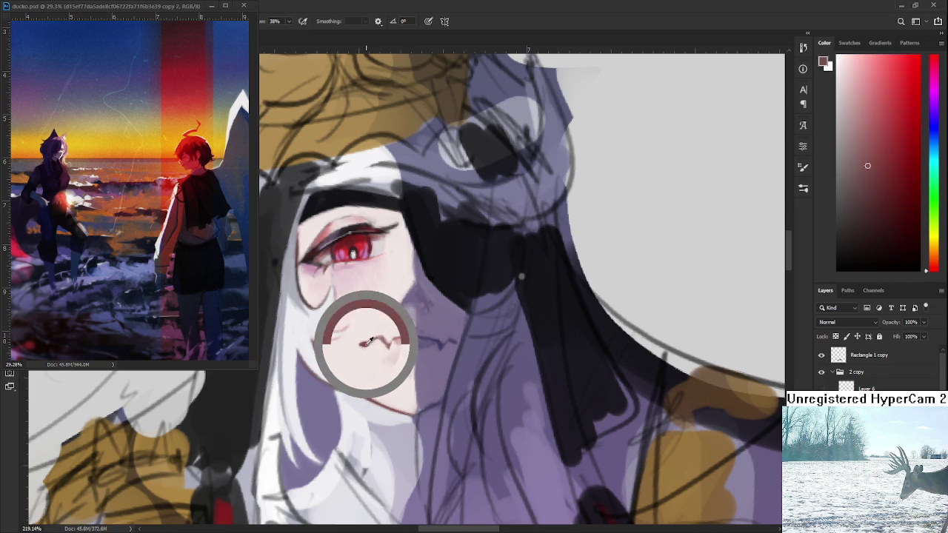
left_click(388, 400, "alt")
left_click(402, 383, "alt")
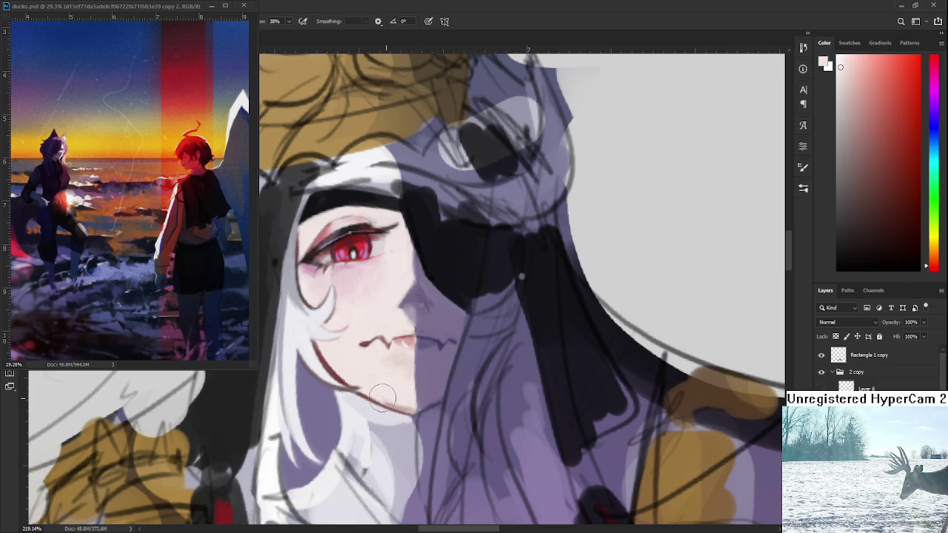
left_click(382, 396, "alt")
left_click(402, 404, "alt")
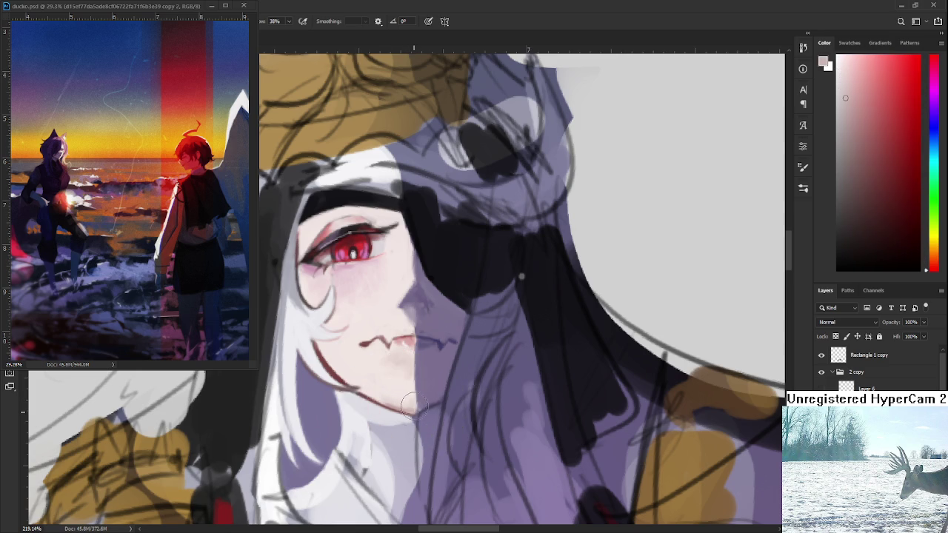
left_click(381, 400, "alt")
left_click_drag(413, 408, 407, 386)
scroll(407, 384, "down", 2)
scroll(407, 379, "down", 1)
scroll(407, 374, "down", 2)
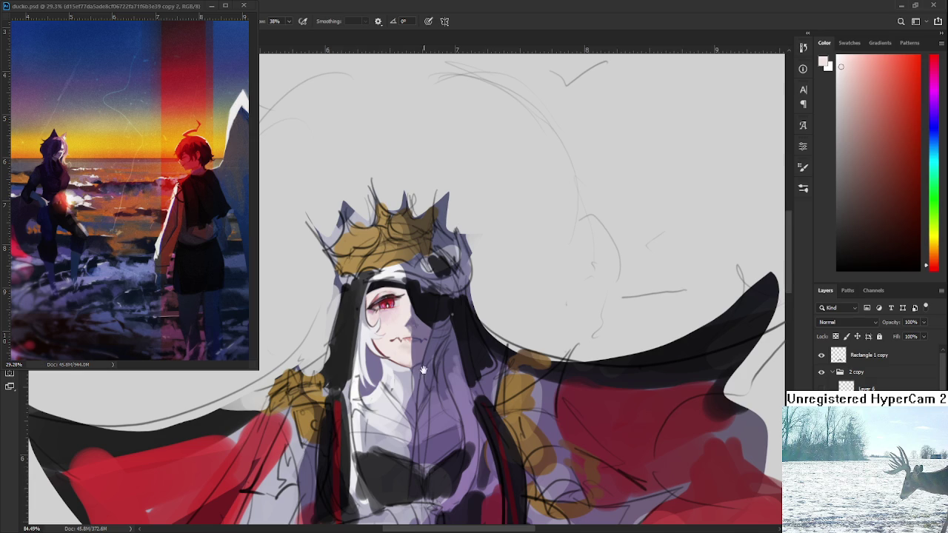
left_click_drag(423, 372, 417, 314)
scroll(415, 235, "down", 4)
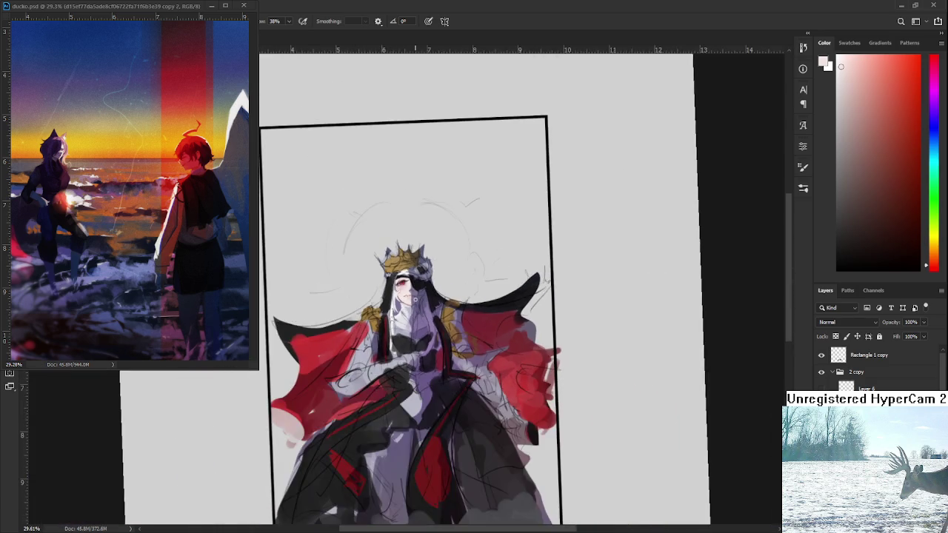
scroll(423, 245, "up", 8)
scroll(415, 311, "up", 4)
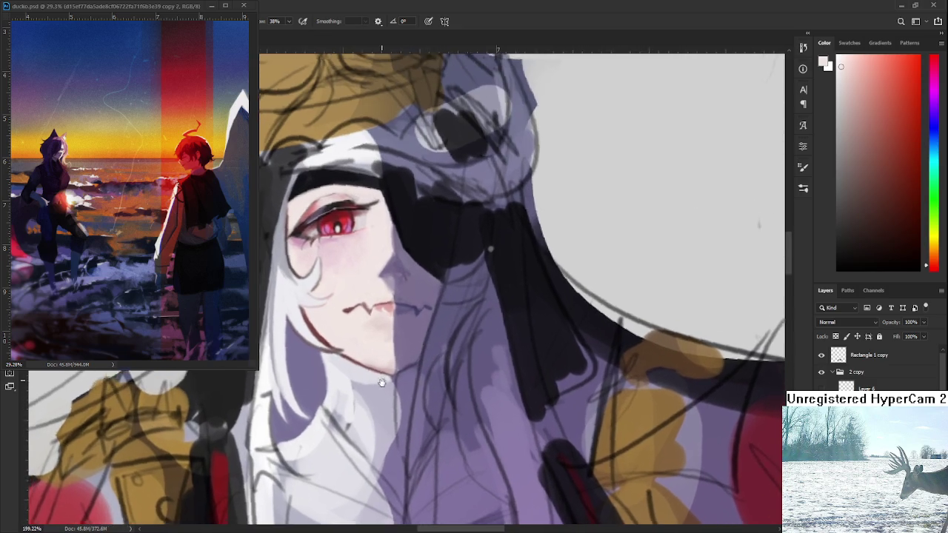
left_click(374, 333, "alt")
left_click(373, 352, "alt")
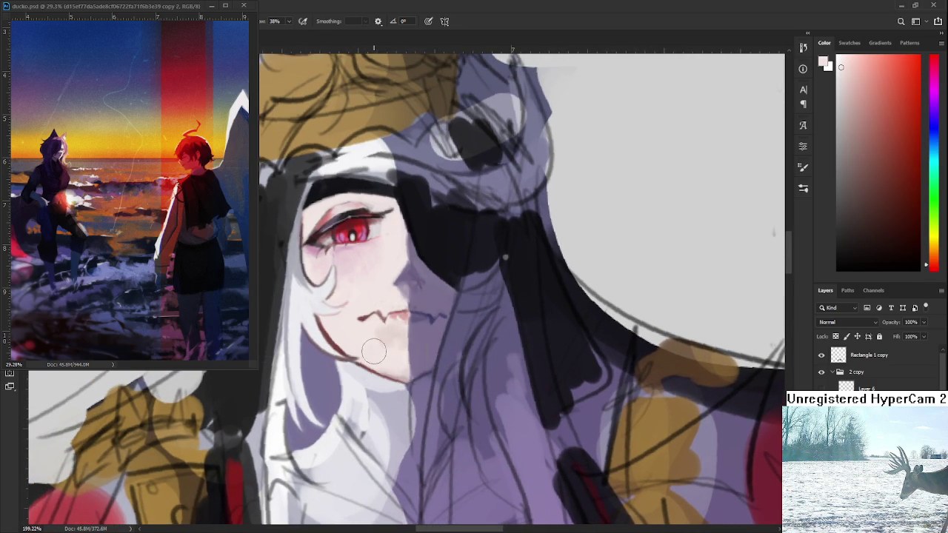
left_click_drag(377, 339, 409, 356)
scroll(422, 363, "down", 3)
scroll(426, 348, "down", 2)
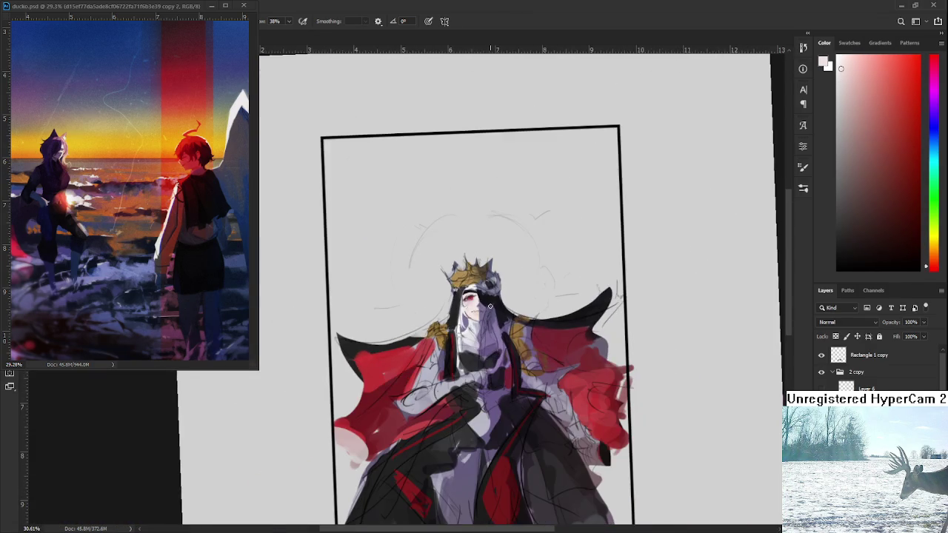
scroll(440, 301, "up", 2)
scroll(439, 300, "up", 2)
scroll(423, 293, "up", 2)
scroll(404, 283, "up", 1)
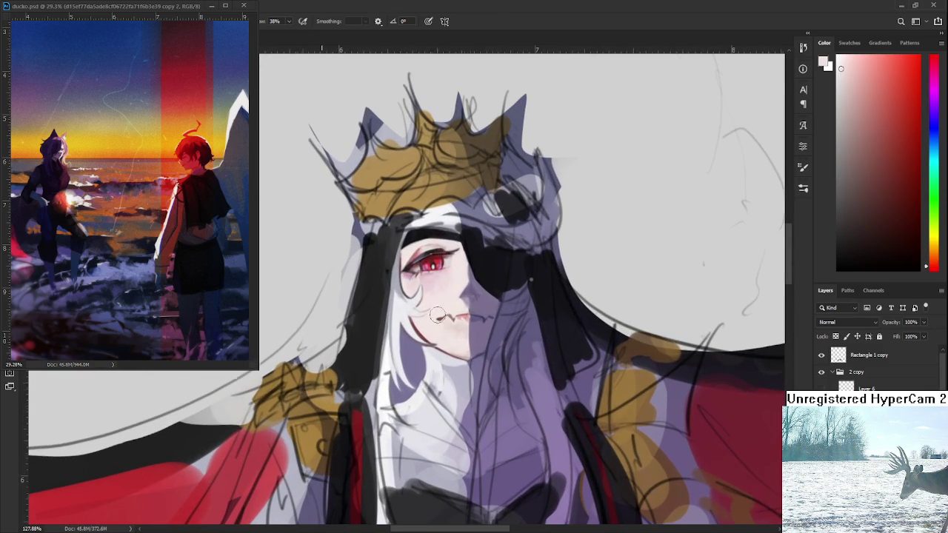
left_click_drag(400, 281, 404, 297)
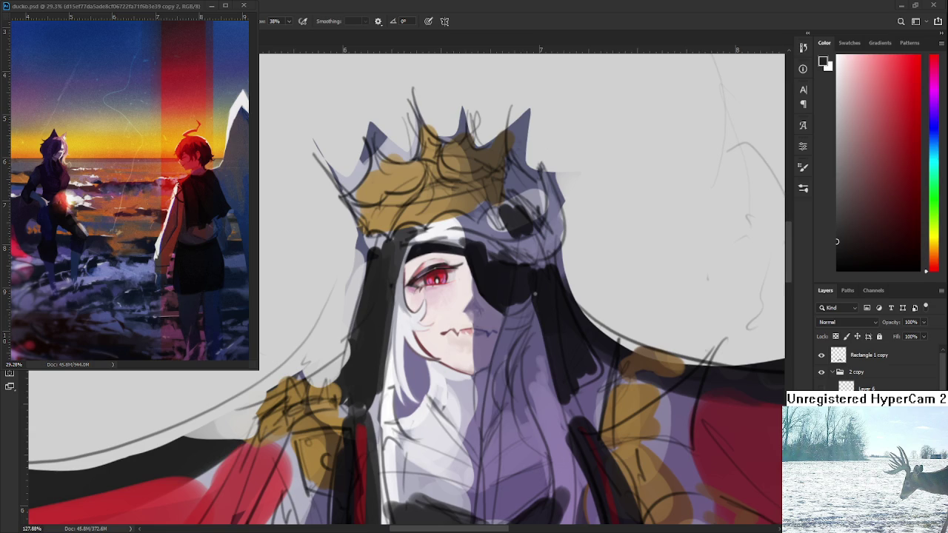
scroll(405, 321, "down", 2)
Step: Thicken the black hair strand upward, widen its edge near the headband, and fill below the crown
left_click_drag(366, 341, 360, 361)
left_click_drag(375, 301, 364, 381)
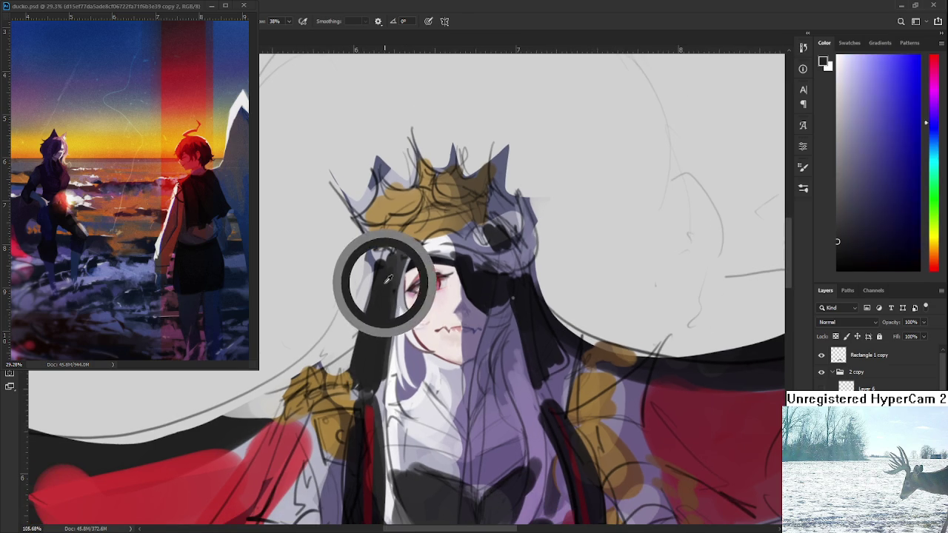
left_click(385, 260, "alt")
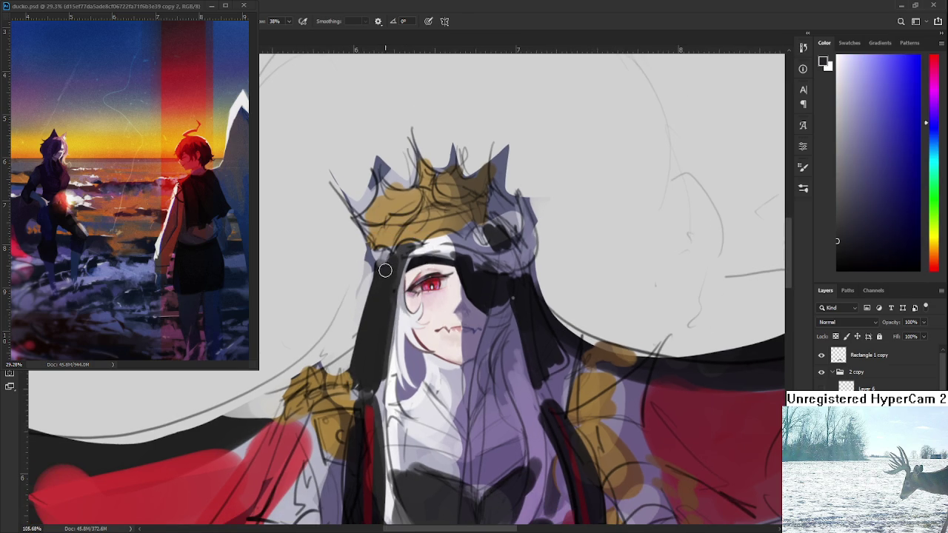
left_click_drag(400, 260, 377, 360)
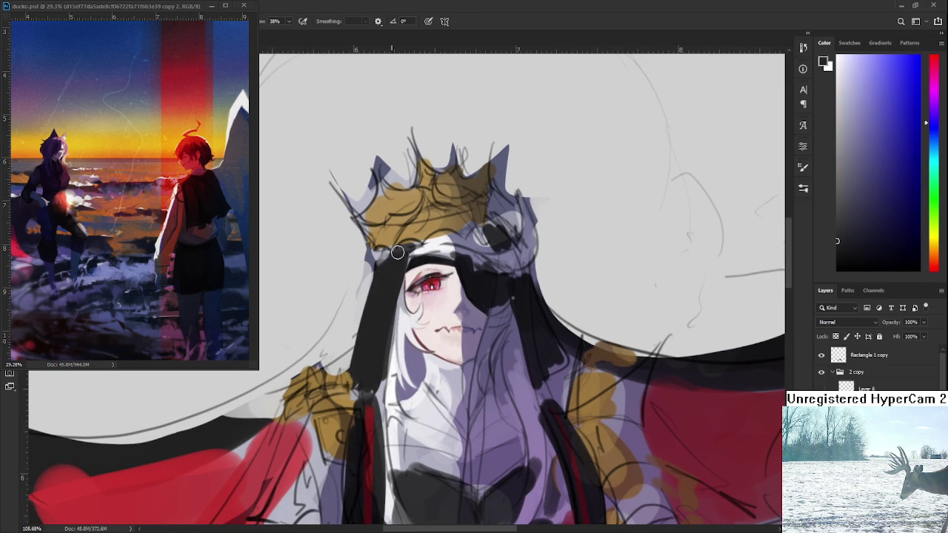
left_click(393, 280, "alt")
mouse_move(387, 259)
left_mouse_down()
mouse_move(375, 263)
mouse_move(381, 271)
left_mouse_up()
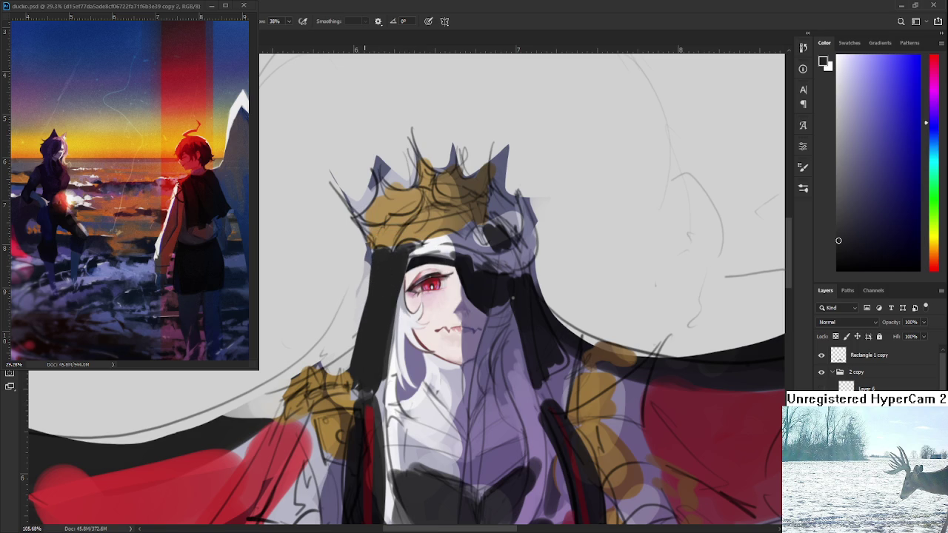
Step: Resample the dark hair colour and widen and darken the strand beside the face
left_click(421, 262, "alt")
left_click_drag(389, 278, 370, 392)
left_click(387, 315, "alt")
left_click(373, 358, "alt")
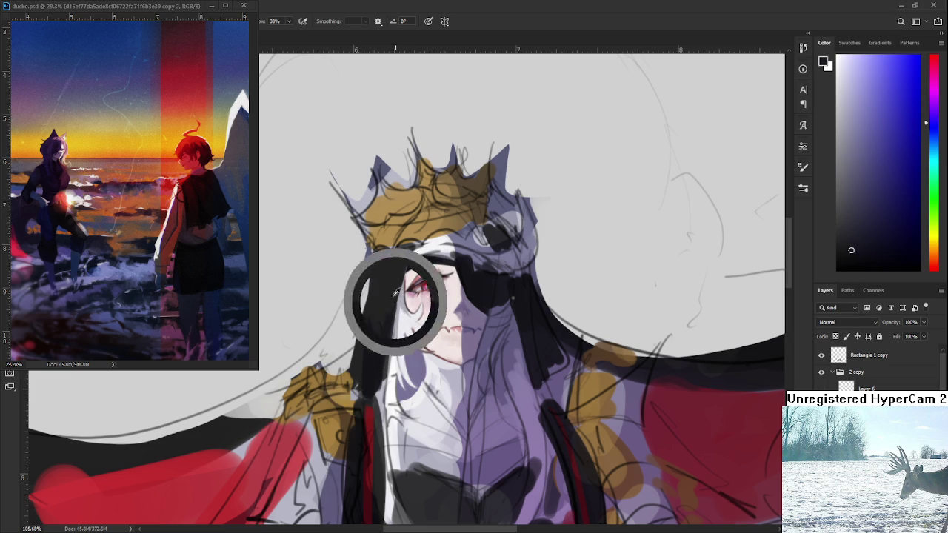
left_click(379, 359, "alt")
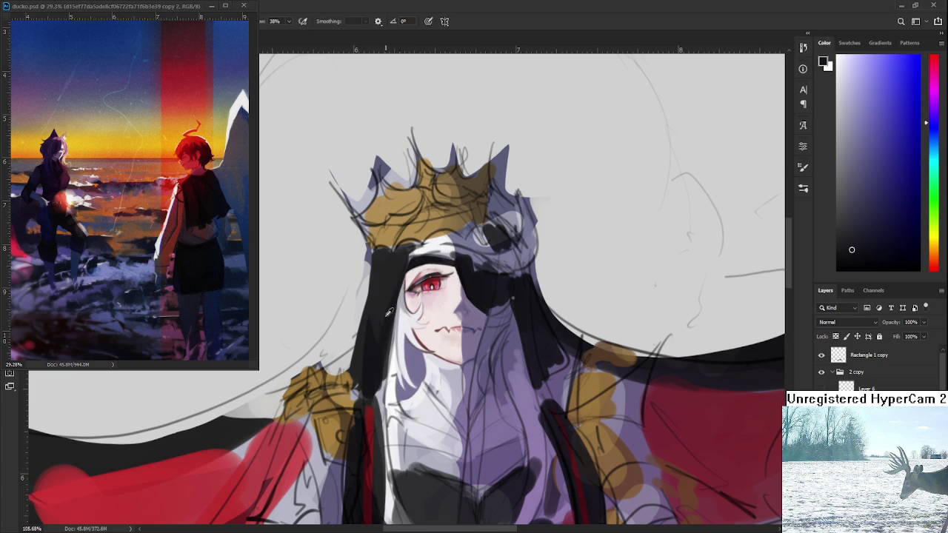
left_click(388, 321, "alt")
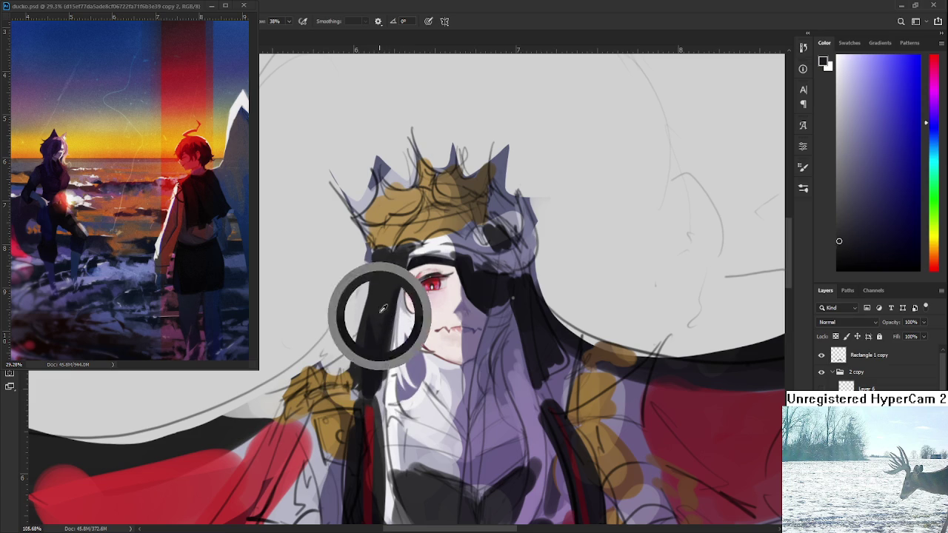